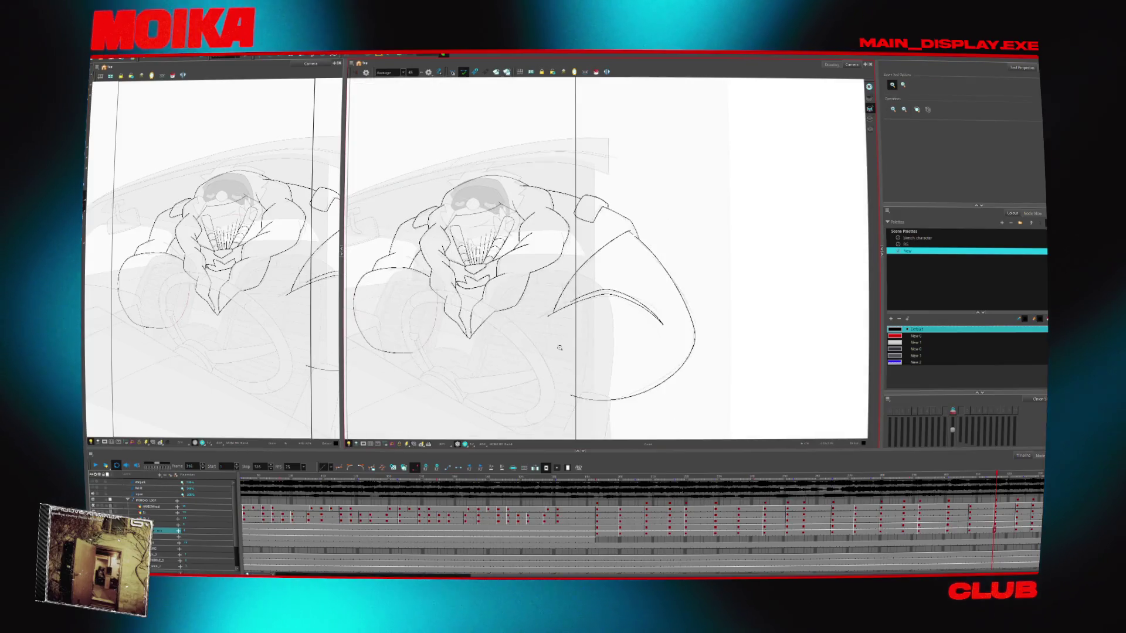
- Zoom in on the character, choose the Sketch character palette, and rotate the canvas about 45 degrees
left_click(616, 362)
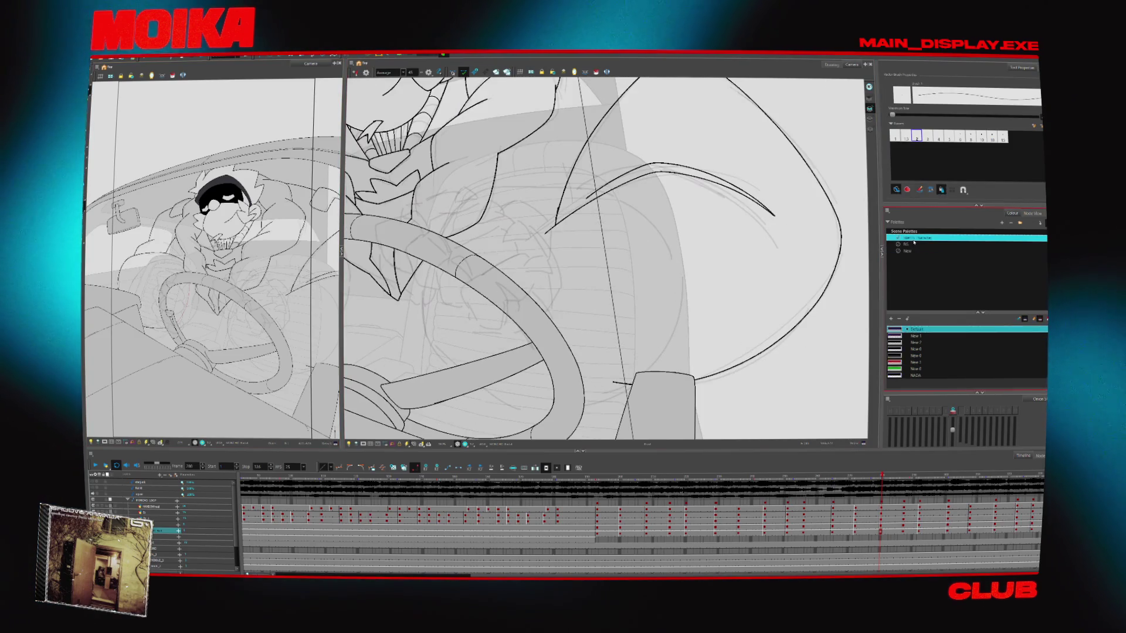
left_click(914, 237)
mouse_move(586, 135)
left_mouse_down()
mouse_move(643, 146)
mouse_move(704, 193)
left_mouse_up()
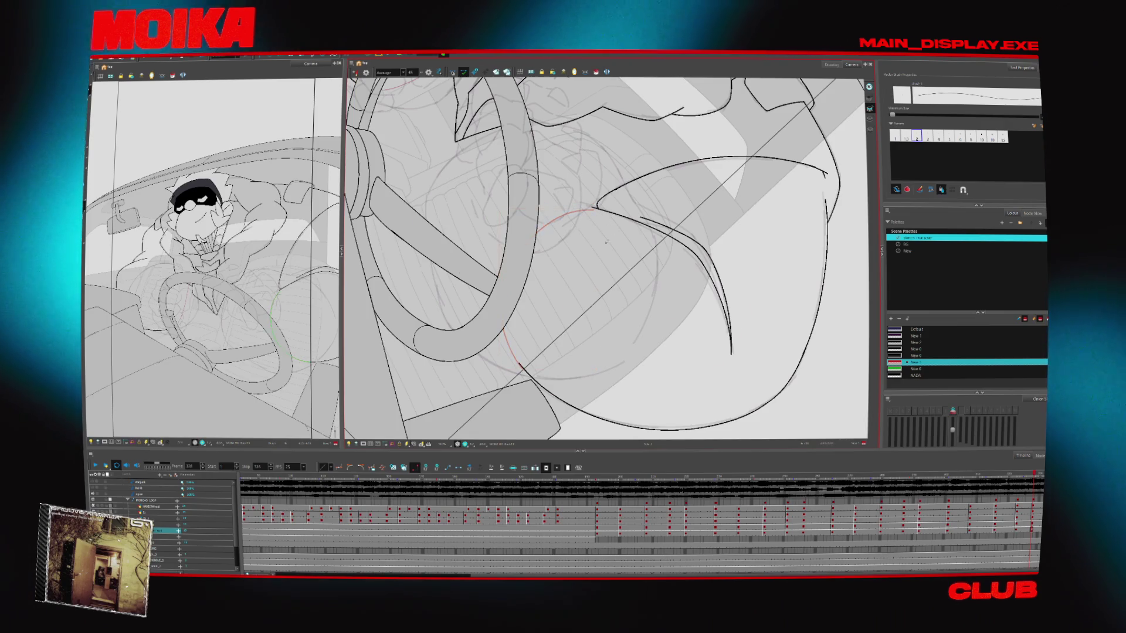
key("ctrl+alt+bracketleft")
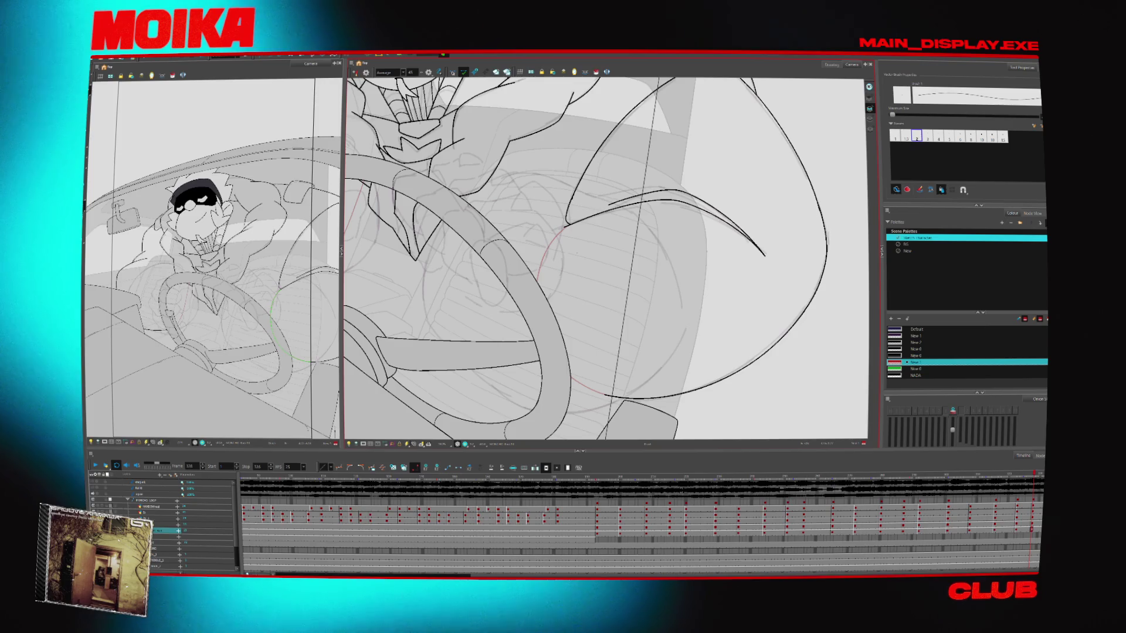
key("Return")
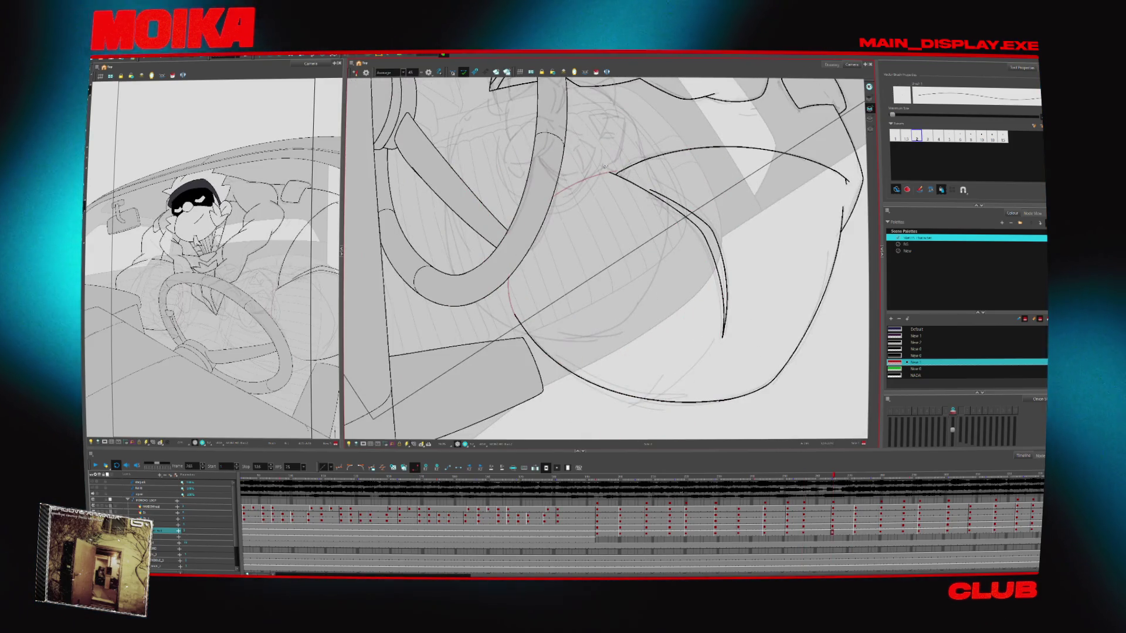
- Select the red curve, clear the view rotation, reshape it along the wheel's lower arc, then deselect it
left_click(615, 185)
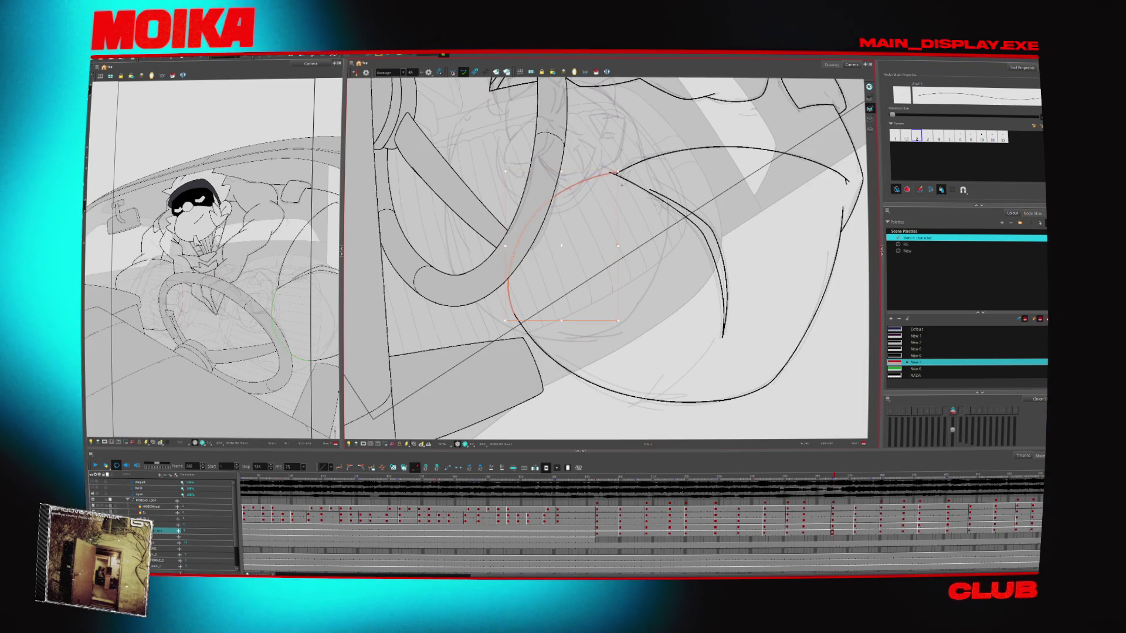
scroll(622, 184, "down", 5)
left_click_drag(622, 184, 647, 318)
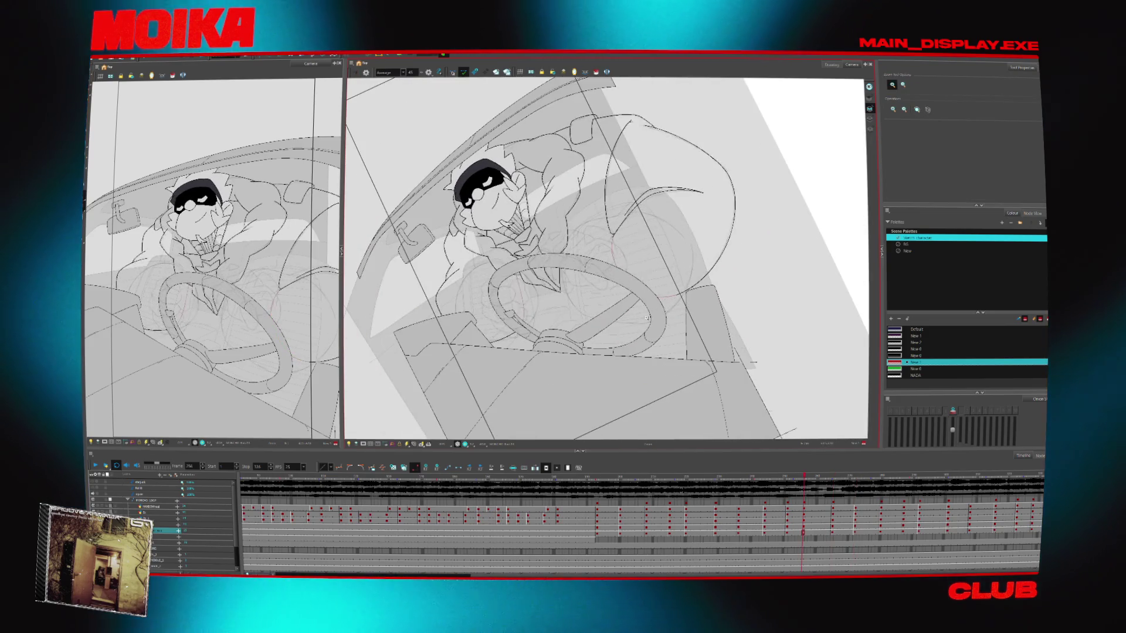
key("shift+x")
key("Return")
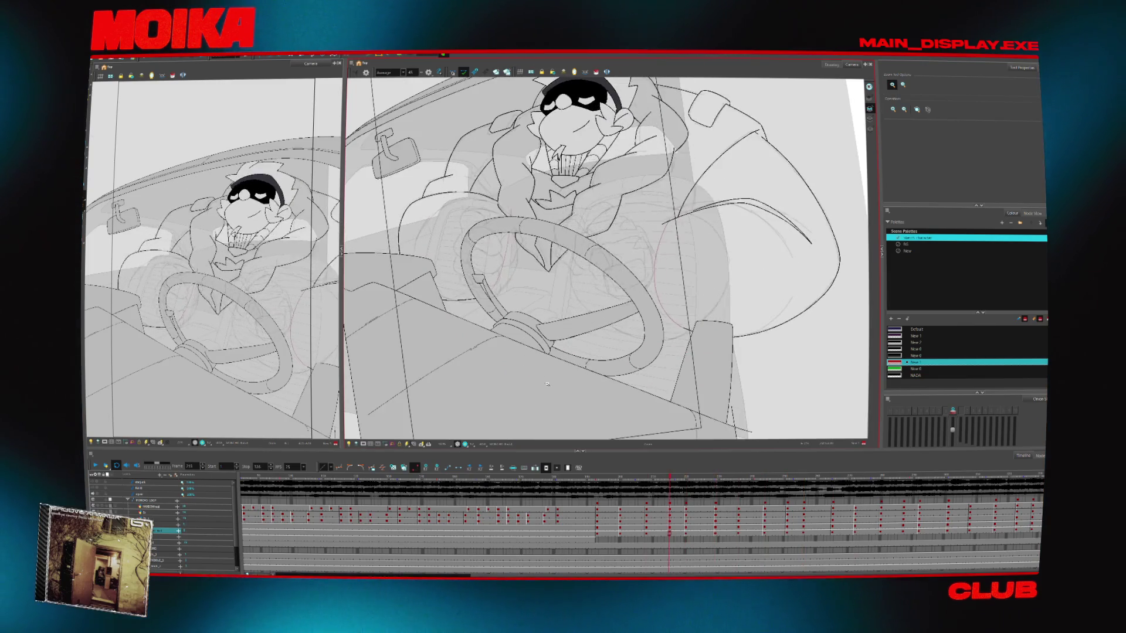
key("alt+b")
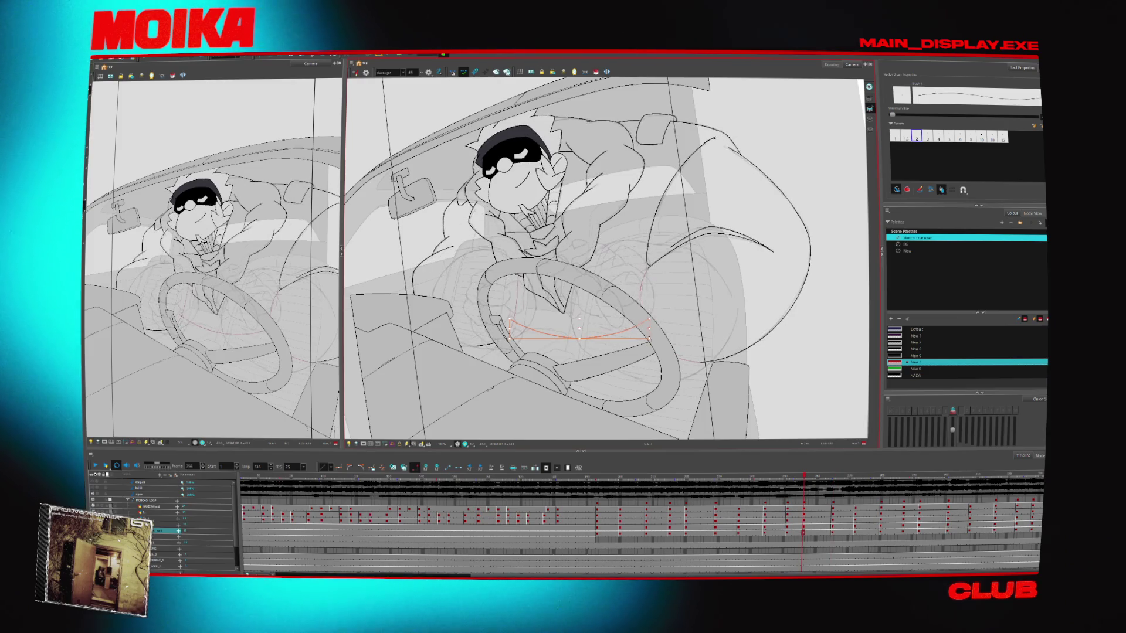
key("Escape")
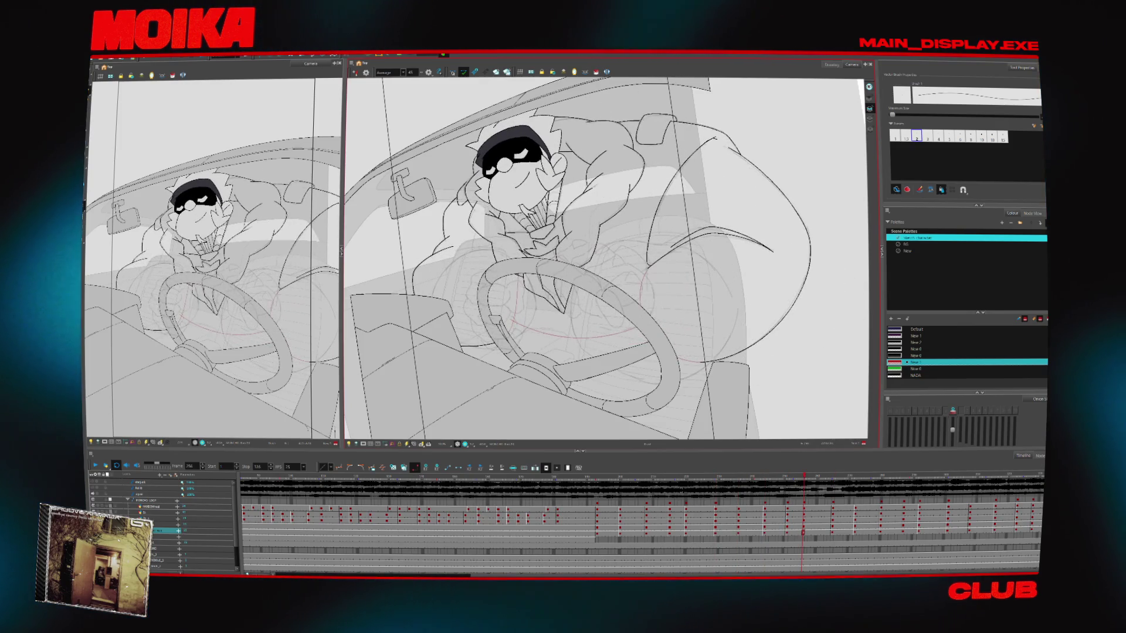
scroll(528, 247, "up", 5)
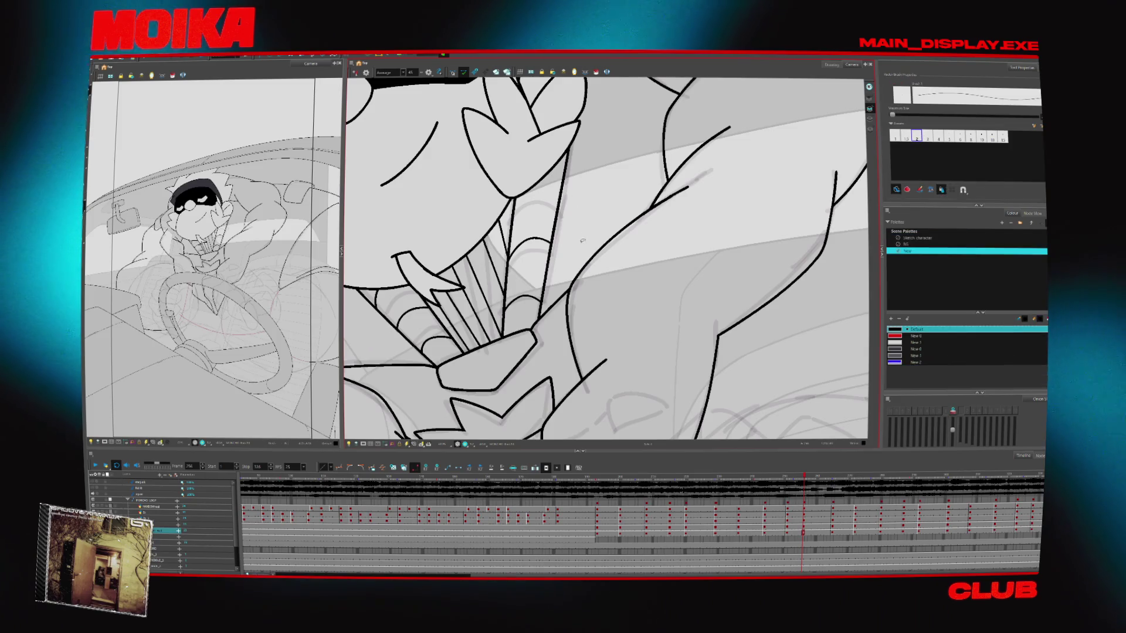
- Turn on onion skin and draw a curved arc across the character's neck
key("alt+o")
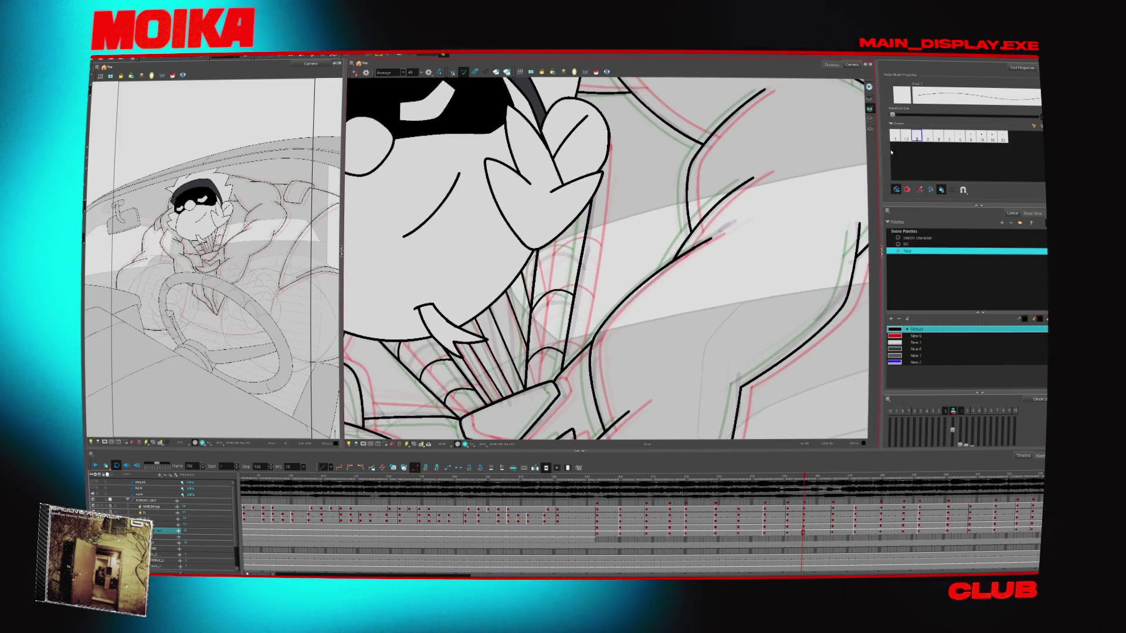
left_click_drag(539, 252, 589, 239)
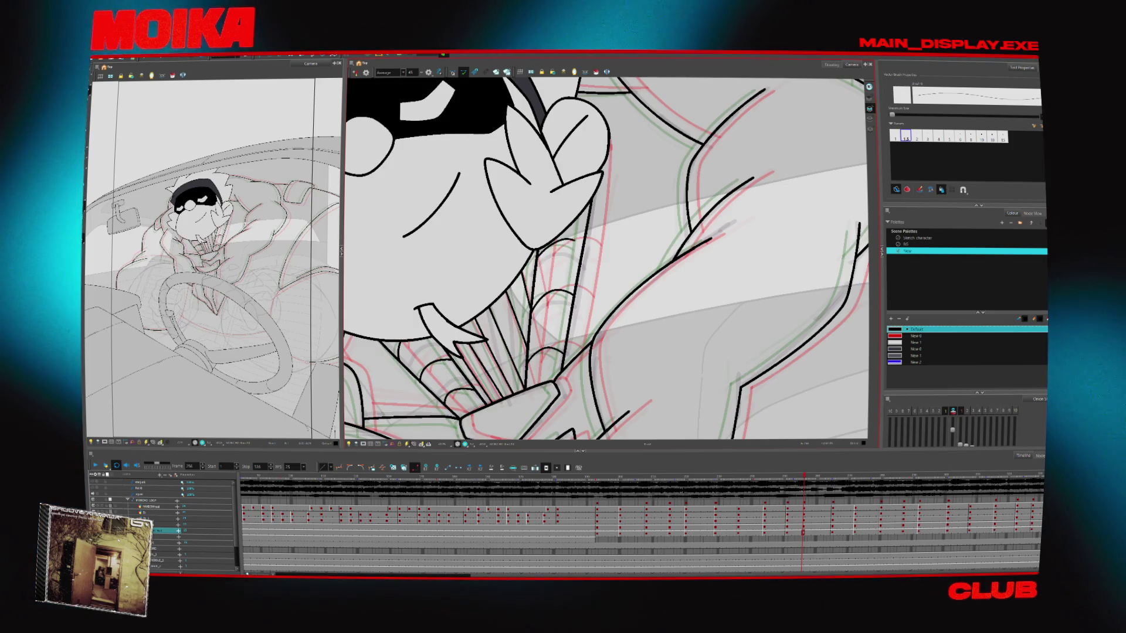
left_click_drag(535, 253, 584, 252)
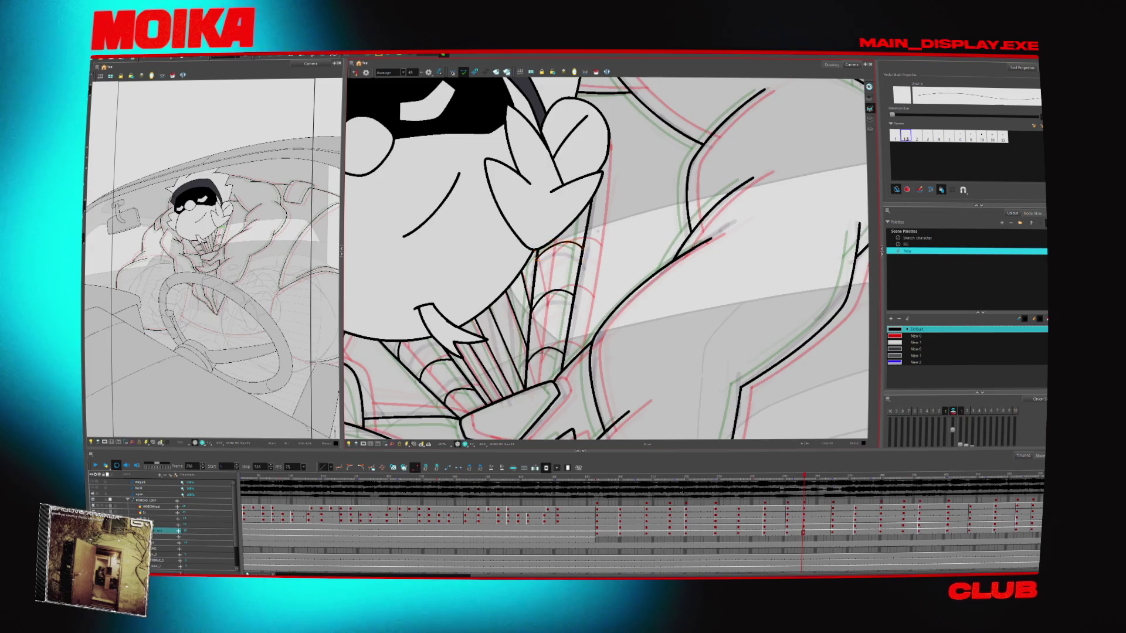
key("alt+z")
scroll(601, 332, "down", 5)
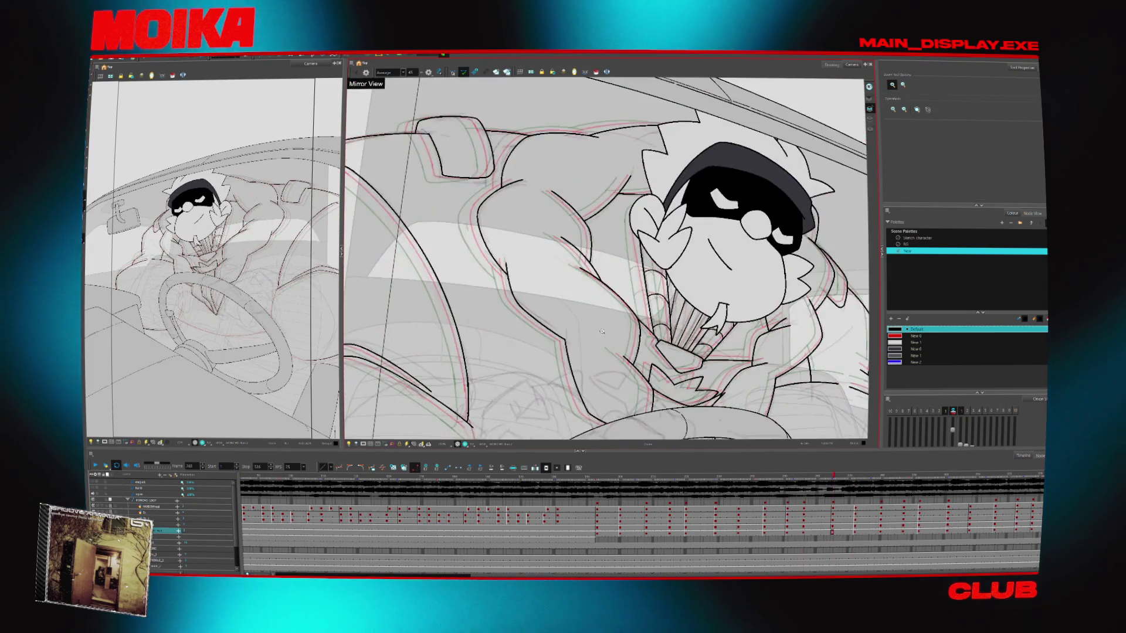
scroll(616, 282, "up", 8)
key("alt+b")
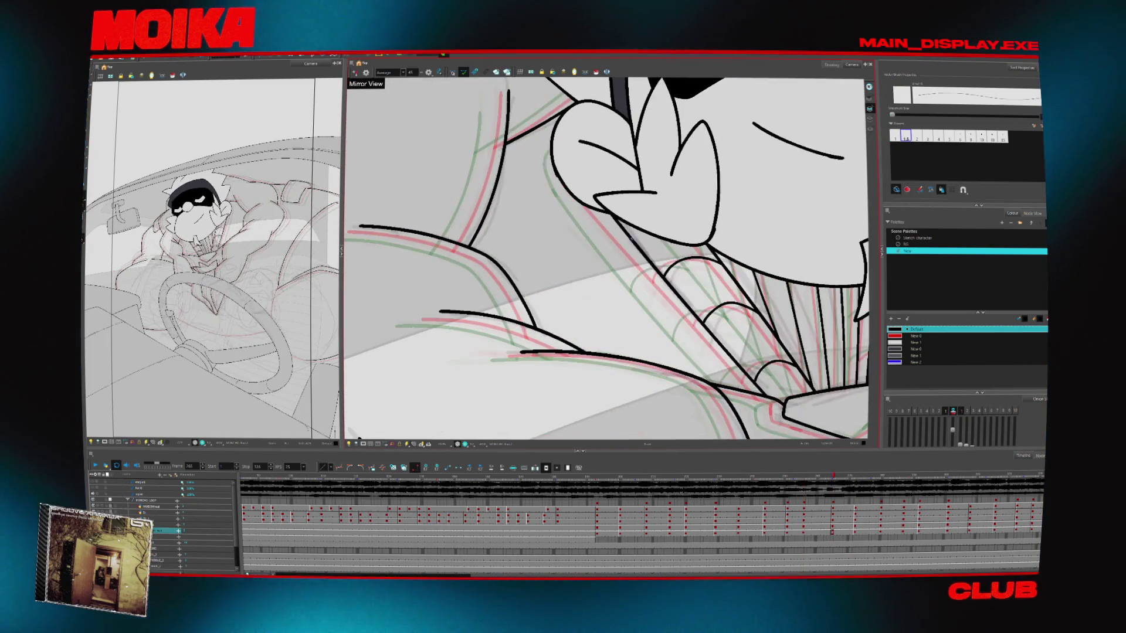
- Step forward through the following frames to check the poses
key("g")
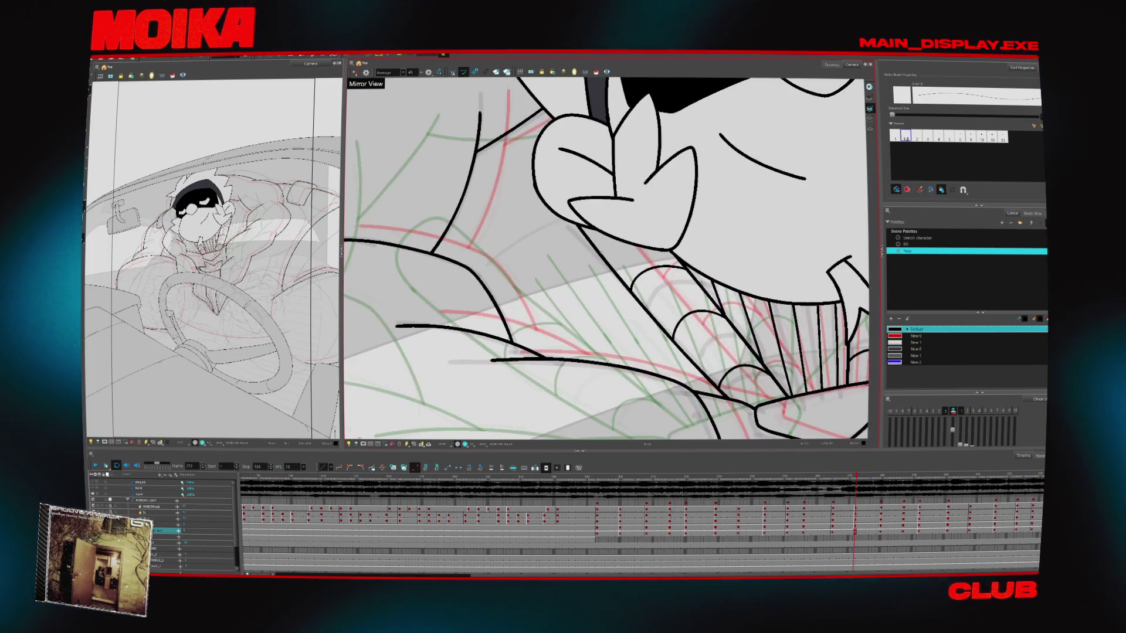
key("g")
key("g")
key("g")
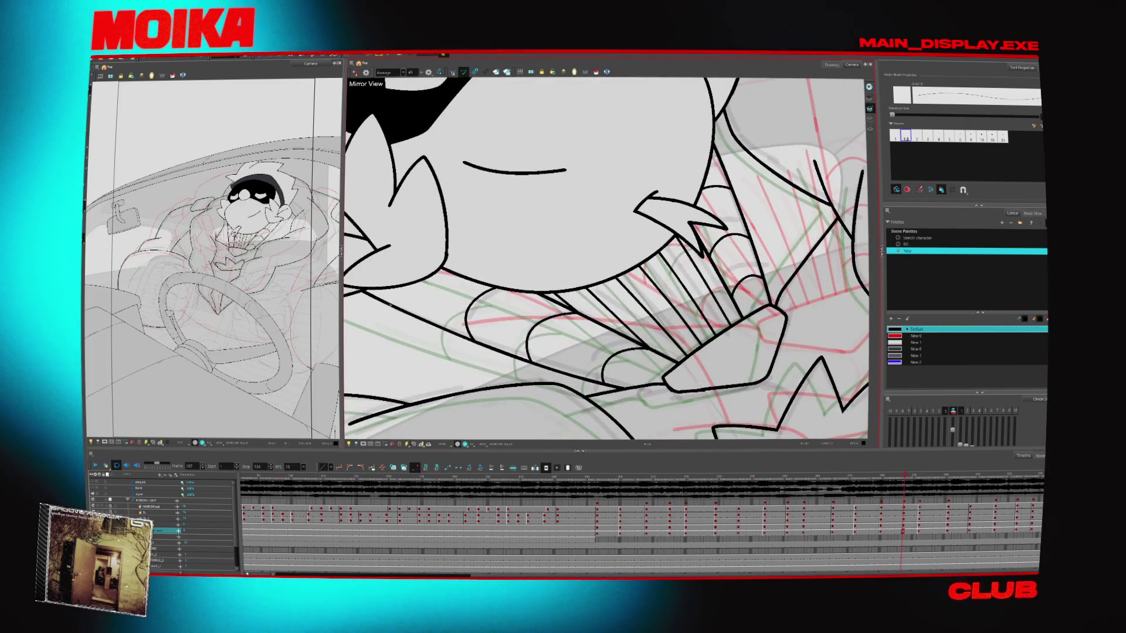
key("g")
key("g")
key("g")
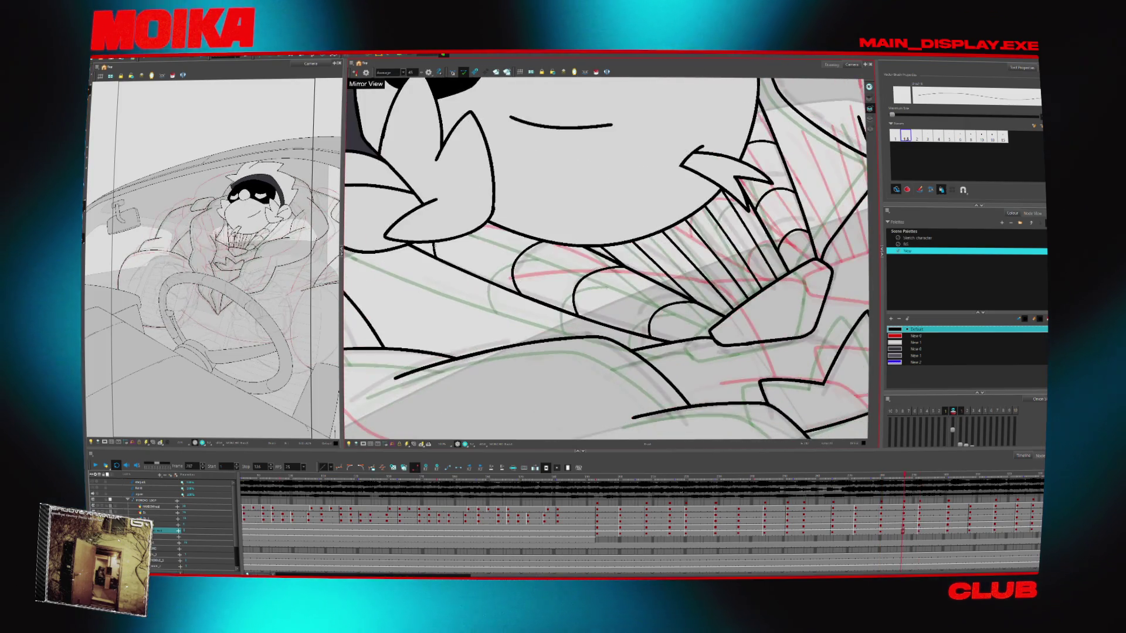
key("g")
key("g")
key("g")
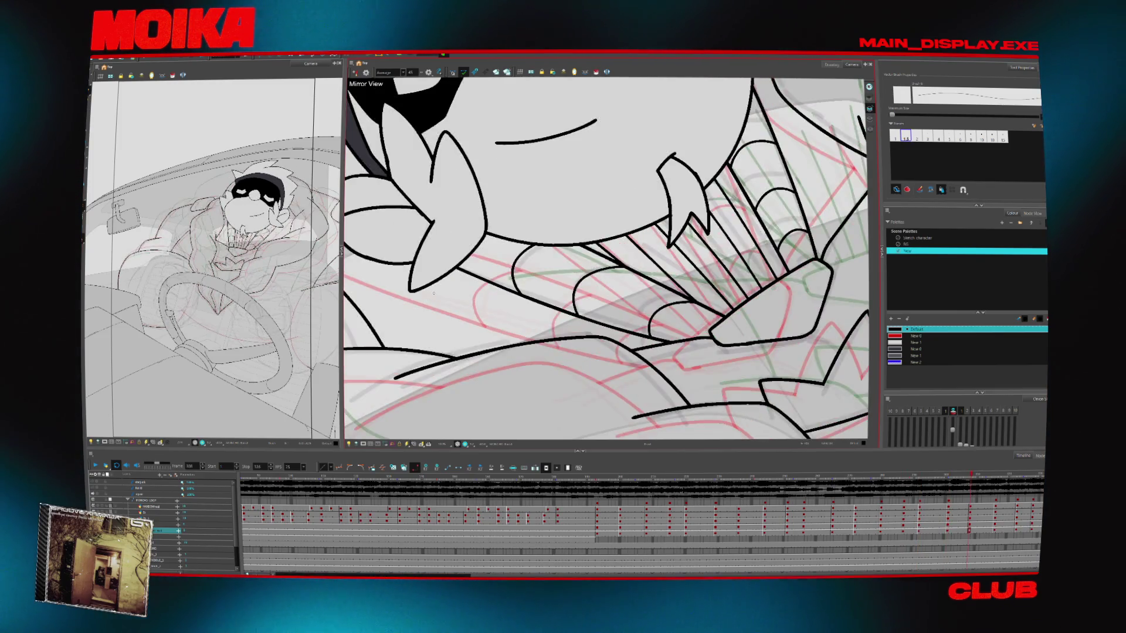
key("g")
key("g")
key("g")
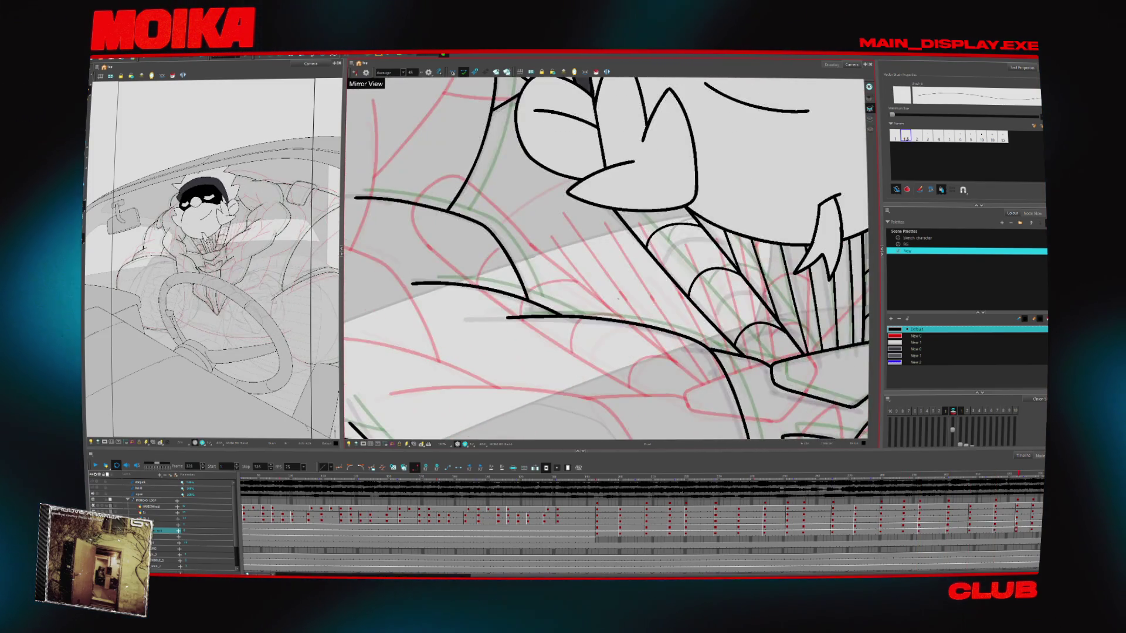
- Return to an earlier frame around 190 and fit the whole frame in the view
key("alt+z")
scroll(644, 320, "down", 3)
scroll(661, 350, "up", 2)
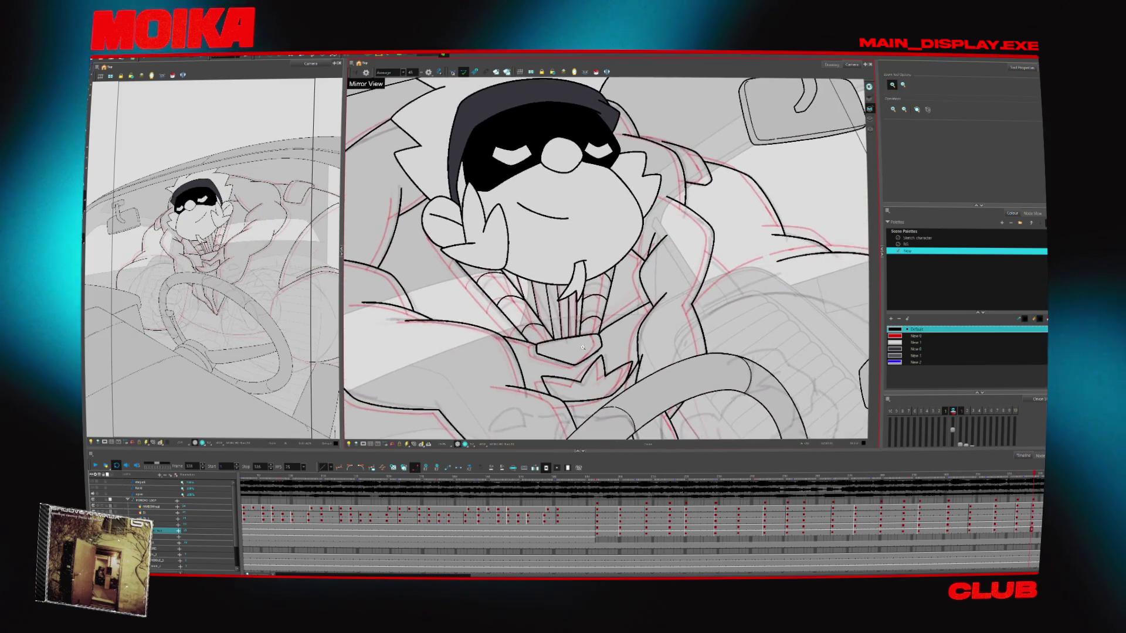
left_click(617, 476)
key("f")
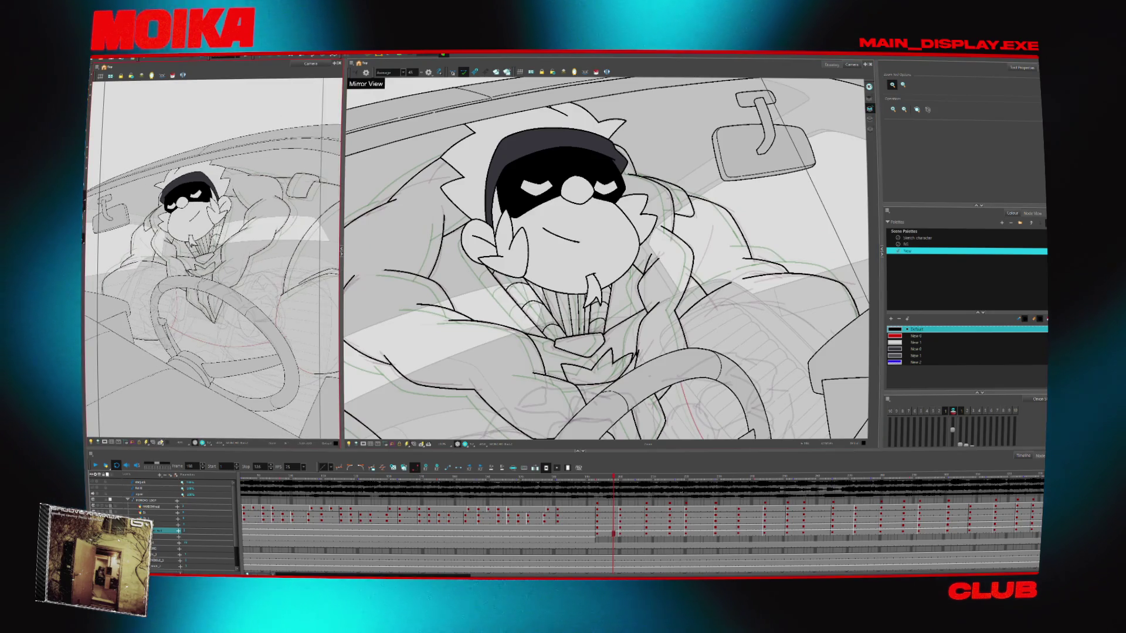
left_click(418, 444)
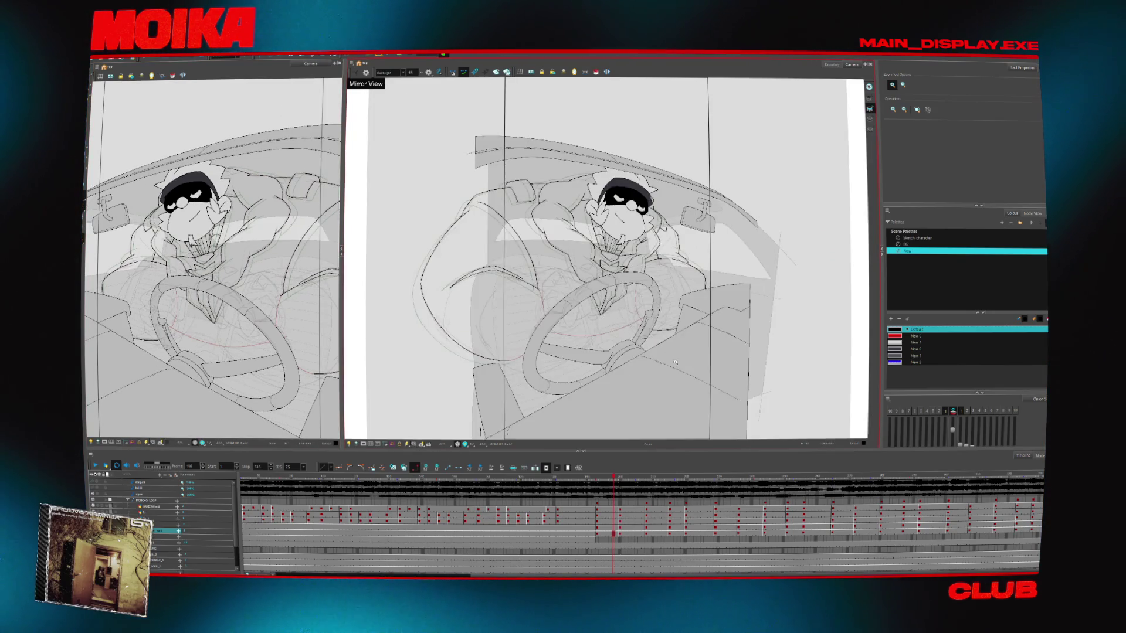
- Step through the later poses, hide the onion-skin lines, pan the artwork, and jump back a pose
key("g")
key("g")
key("g")
scroll(675, 362, "up", 3)
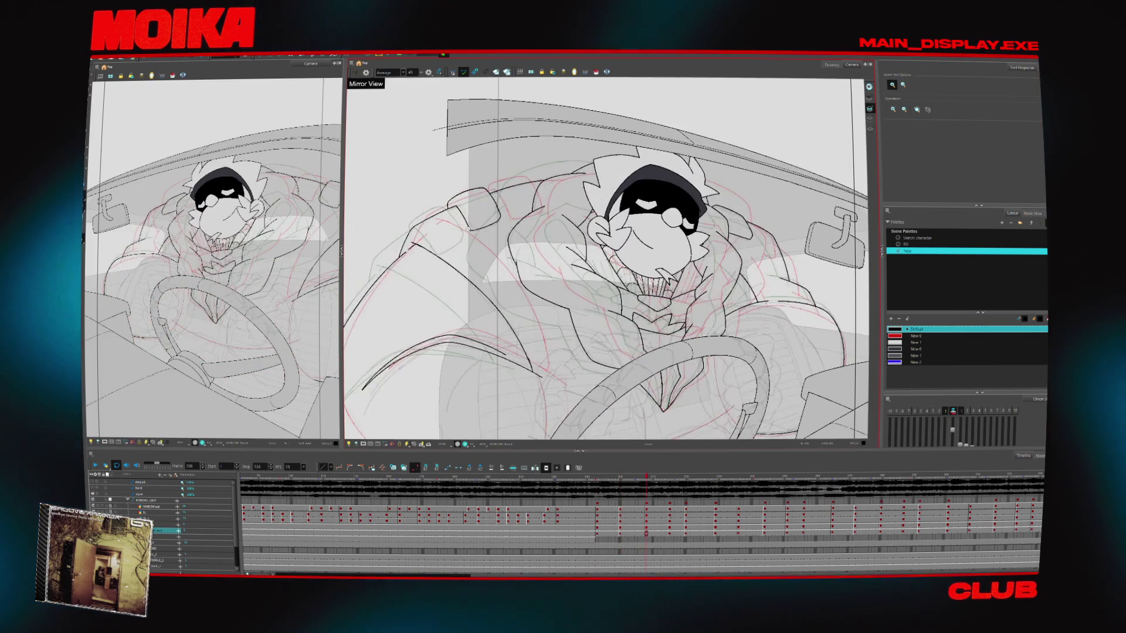
key("g")
key("g")
key("g")
scroll(563, 384, "down", 2)
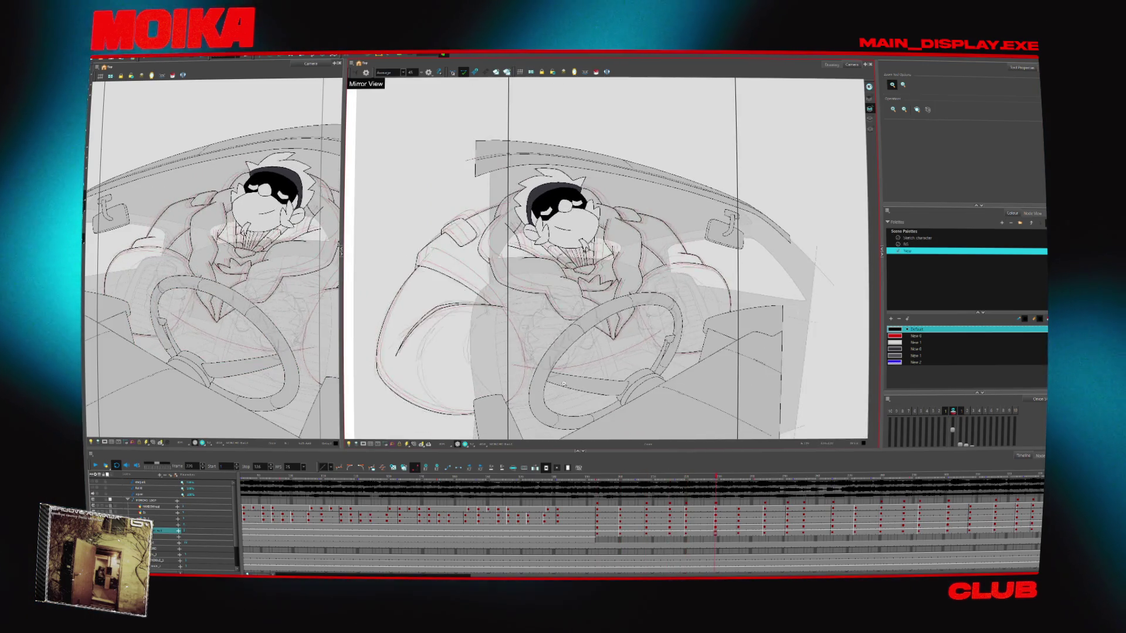
key("g")
key("g")
key("g")
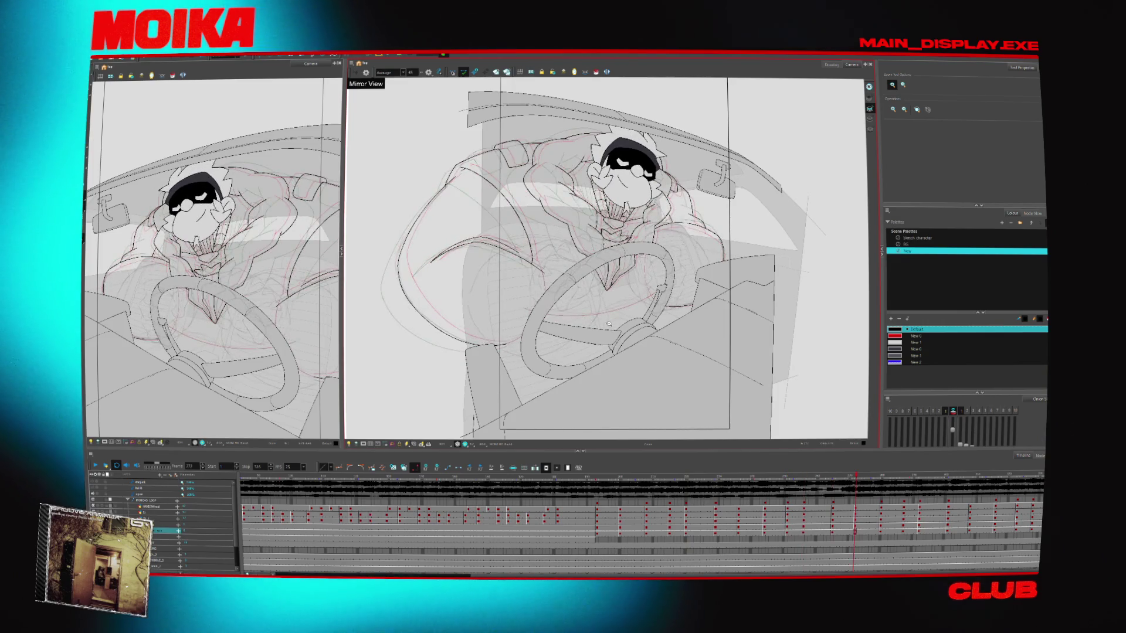
left_click(953, 411)
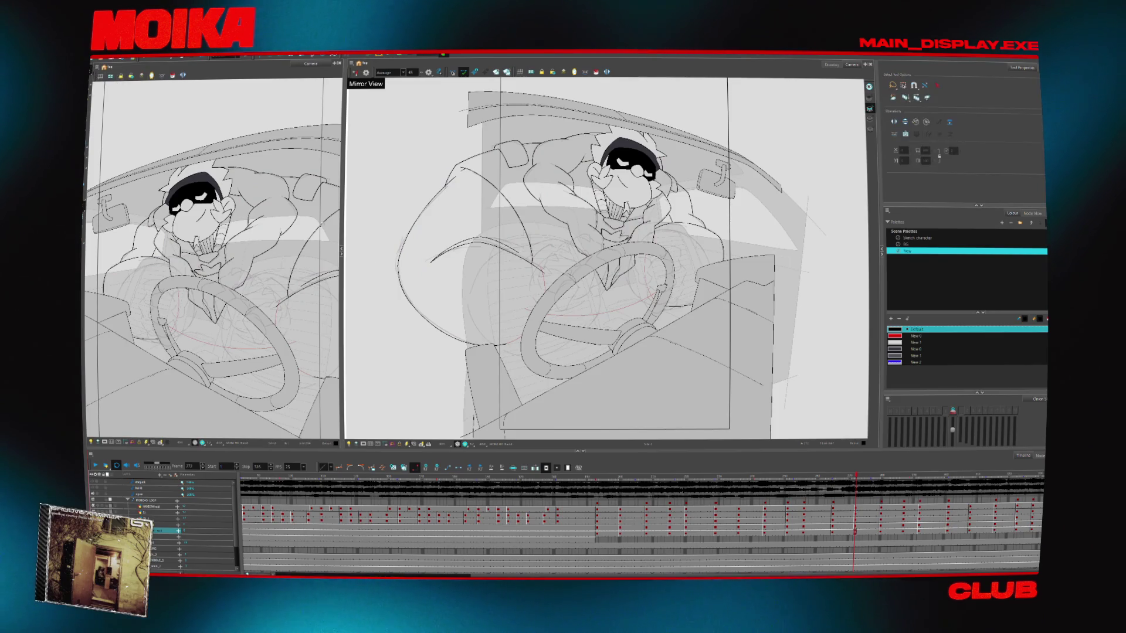
left_click_drag(593, 350, 554, 375)
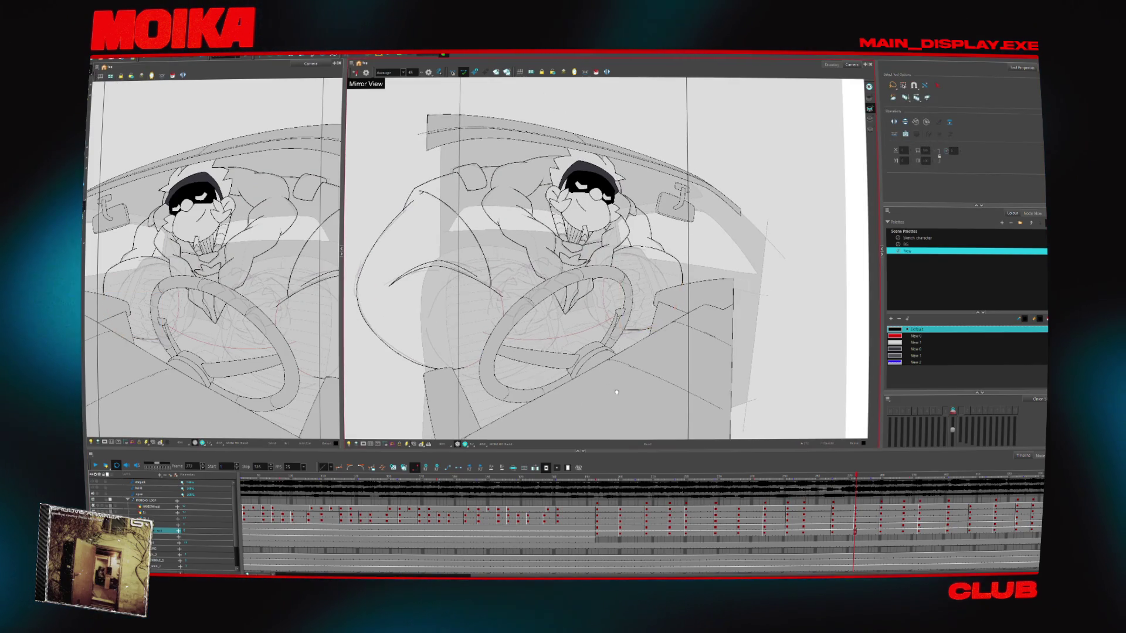
left_click_drag(616, 393, 628, 387)
key("f")
key("f")
key("f")
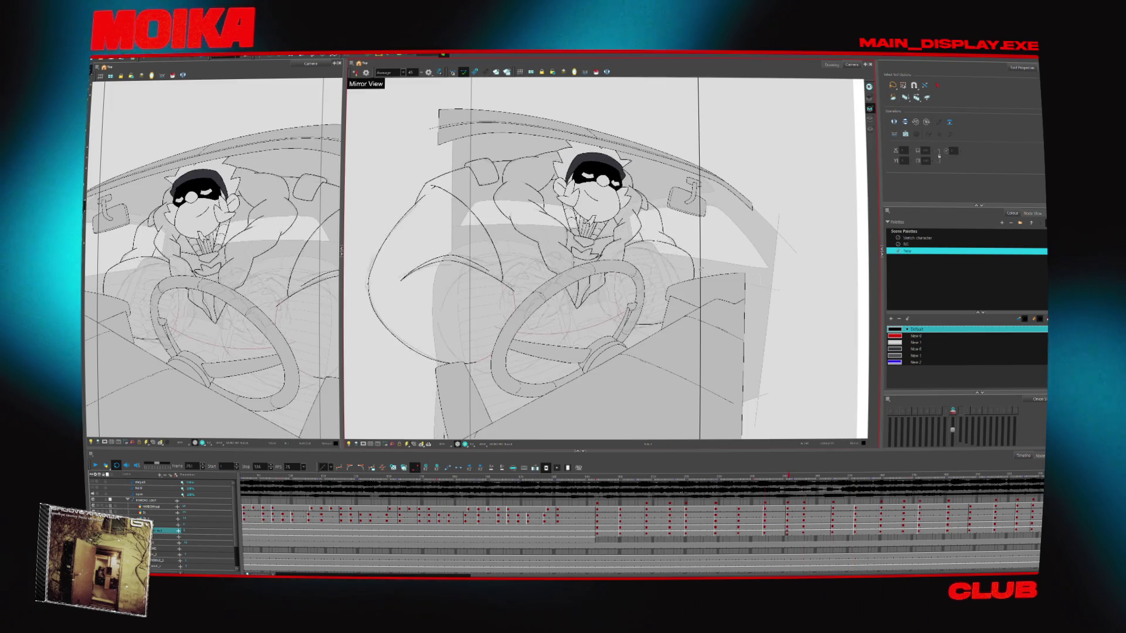
- Zoom in three times on the driver's face and return to the Brush tool
key("alt+z")
left_click(624, 249)
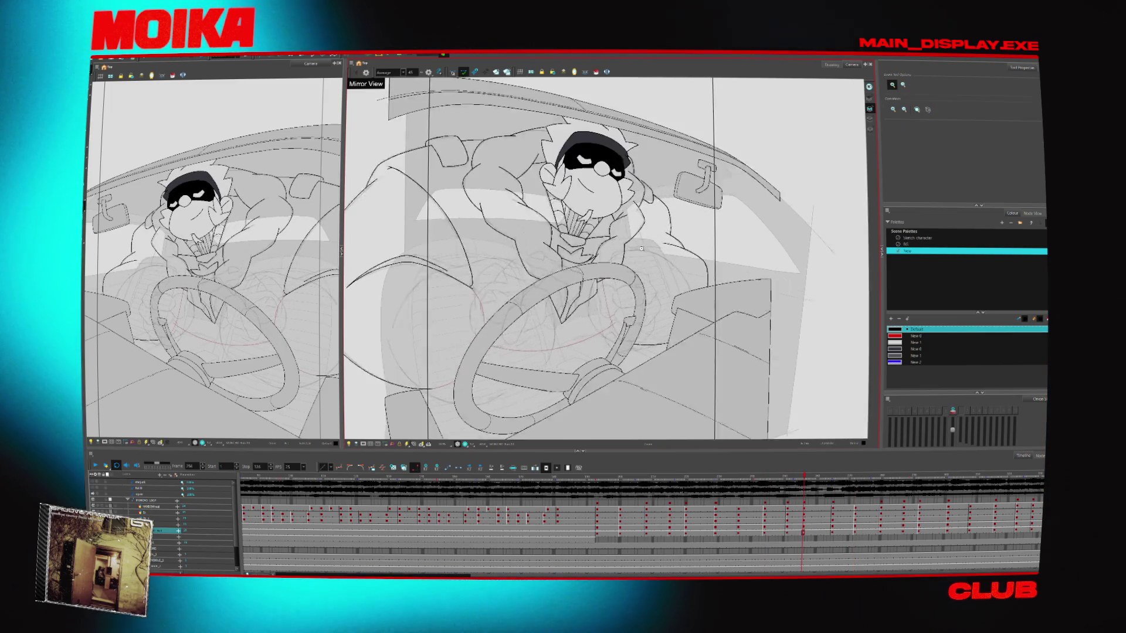
left_click(624, 249)
left_click(624, 249)
key("alt+b")
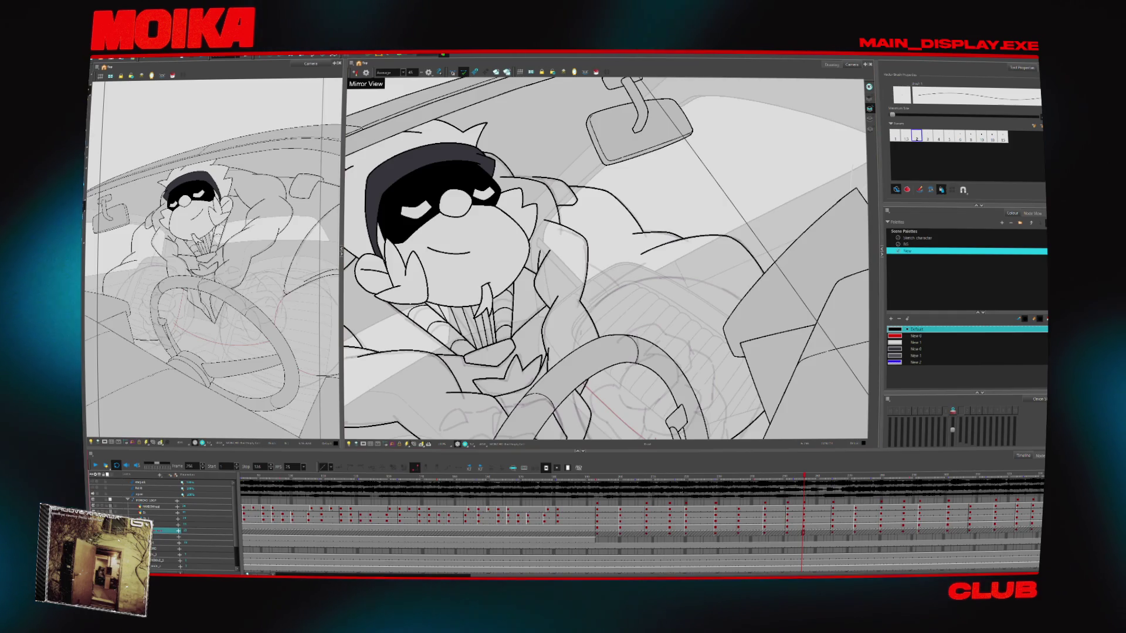
- Turn on onion skin, zoom on the upper body, and check mirrored poses while stepping forward
key("alt+o")
left_click(618, 273)
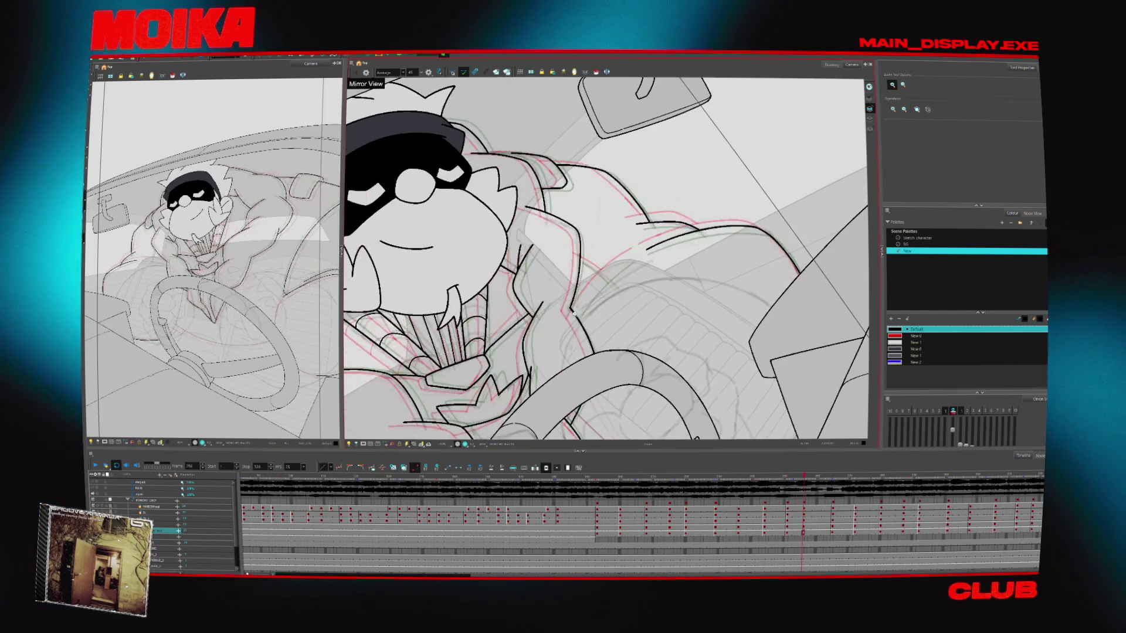
key("alt+b")
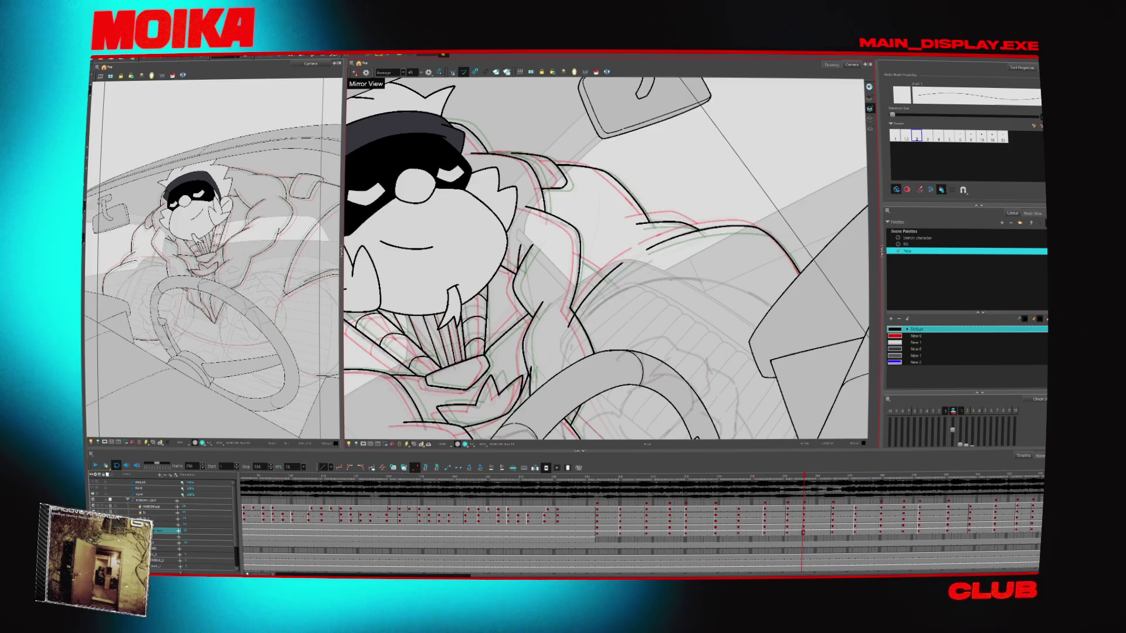
key("4")
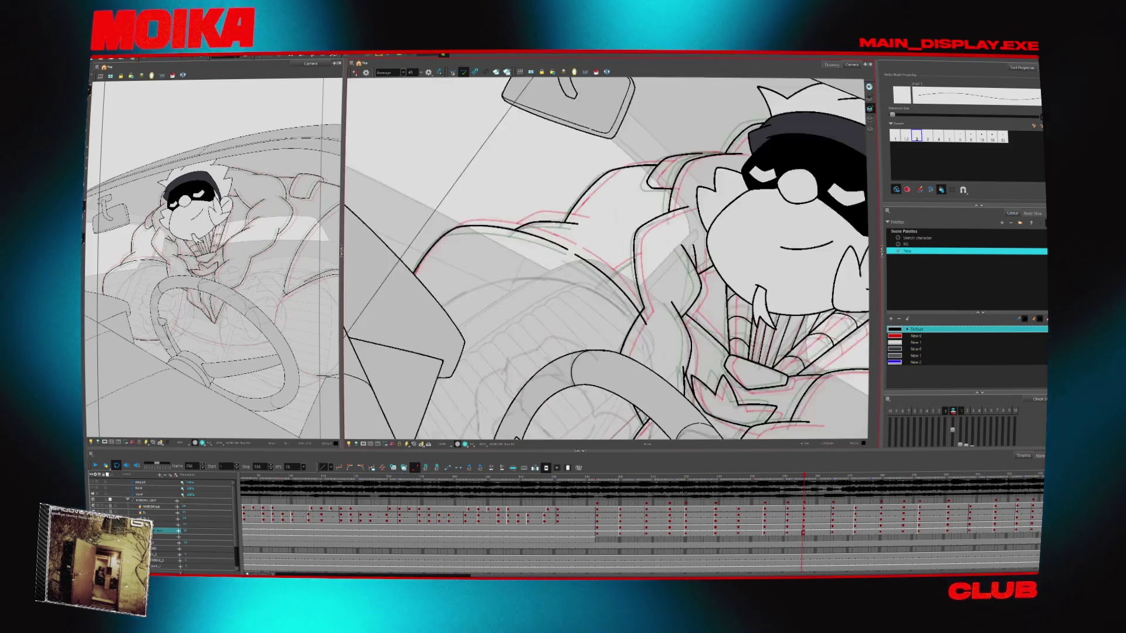
key("g")
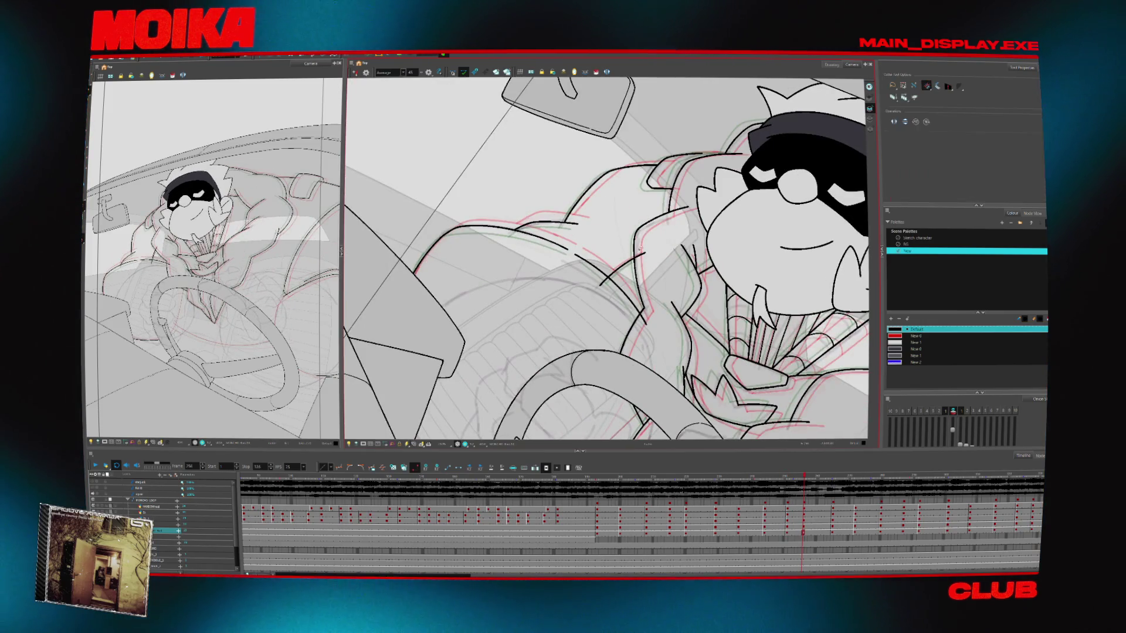
key("4")
key("g")
key("g")
key("g")
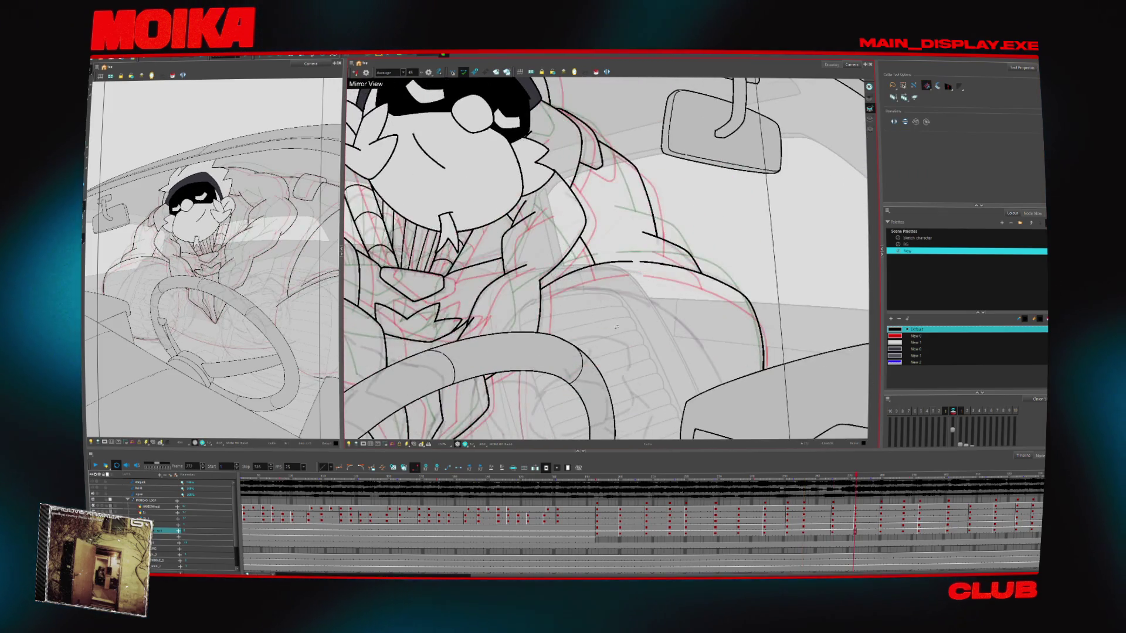
- Zoom out to the whole frame and step through poses, zooming back in on the driver
key("alt+z")
key("shift+z")
key("g")
key("g")
key("g")
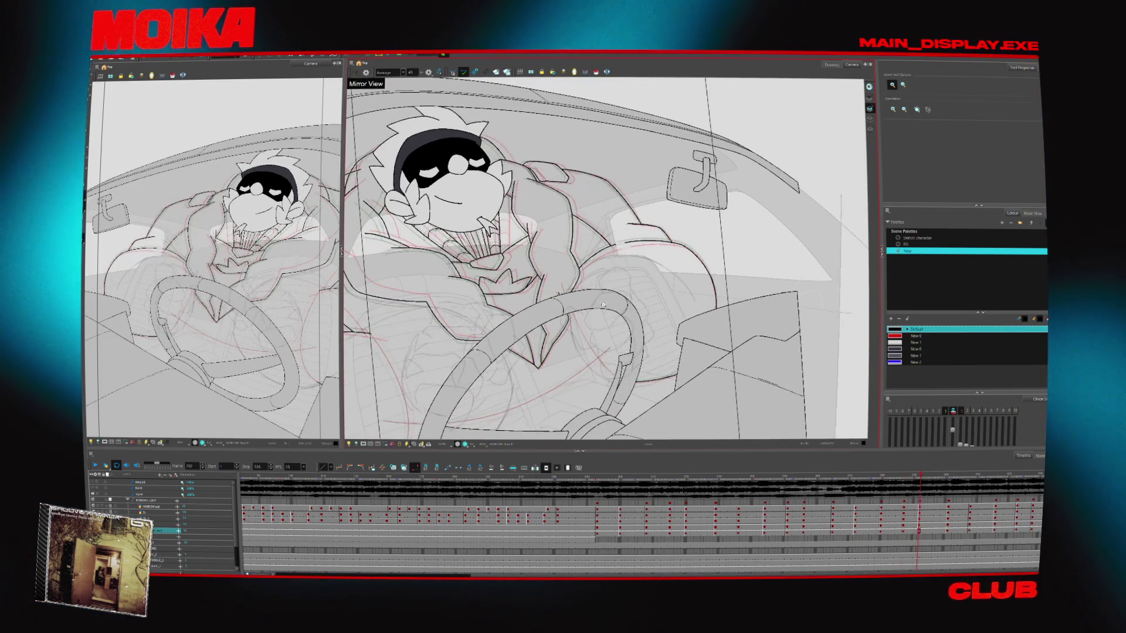
key("f")
left_click(603, 327)
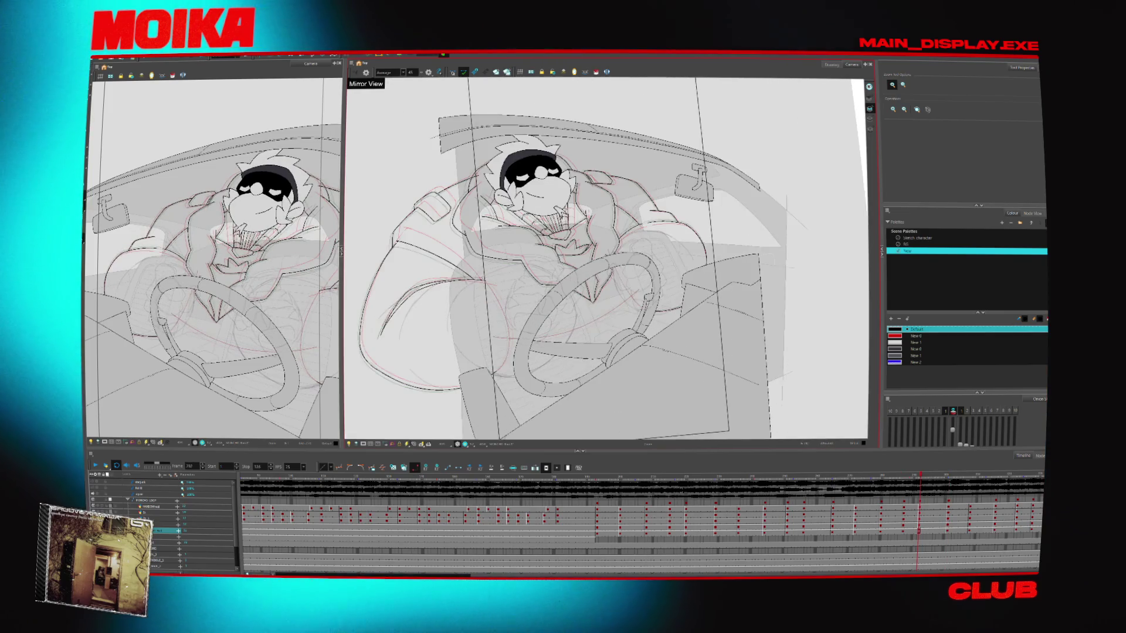
key("g")
key("g")
key("g")
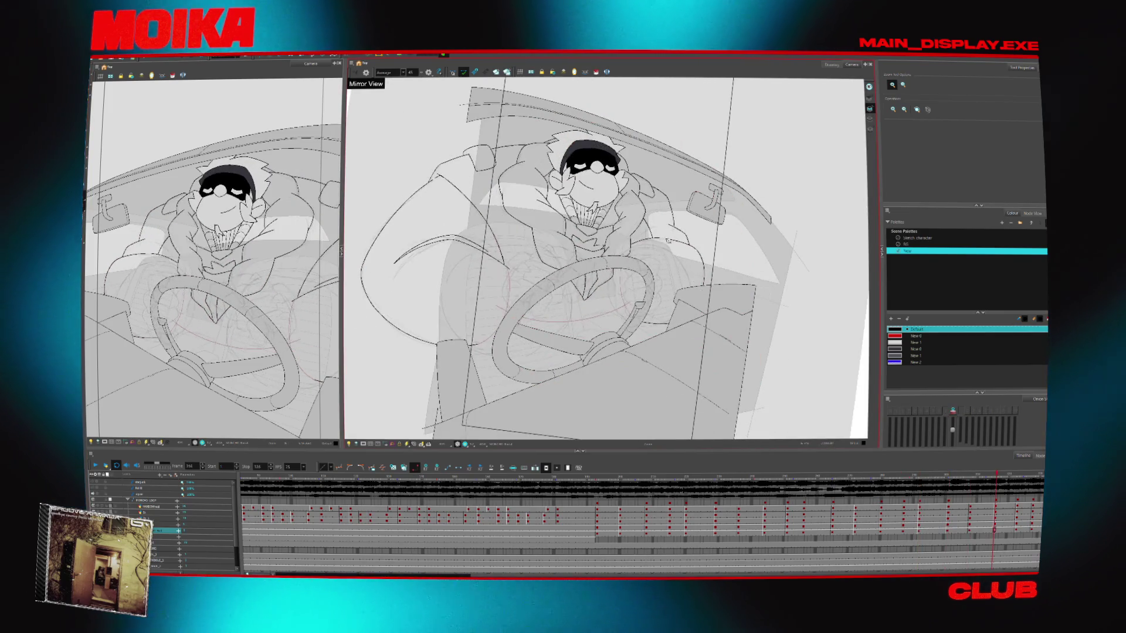
left_click(671, 247)
key("g")
key("g")
- Keep stepping back and forth through the poses and turn off the mirrored view
key("2")
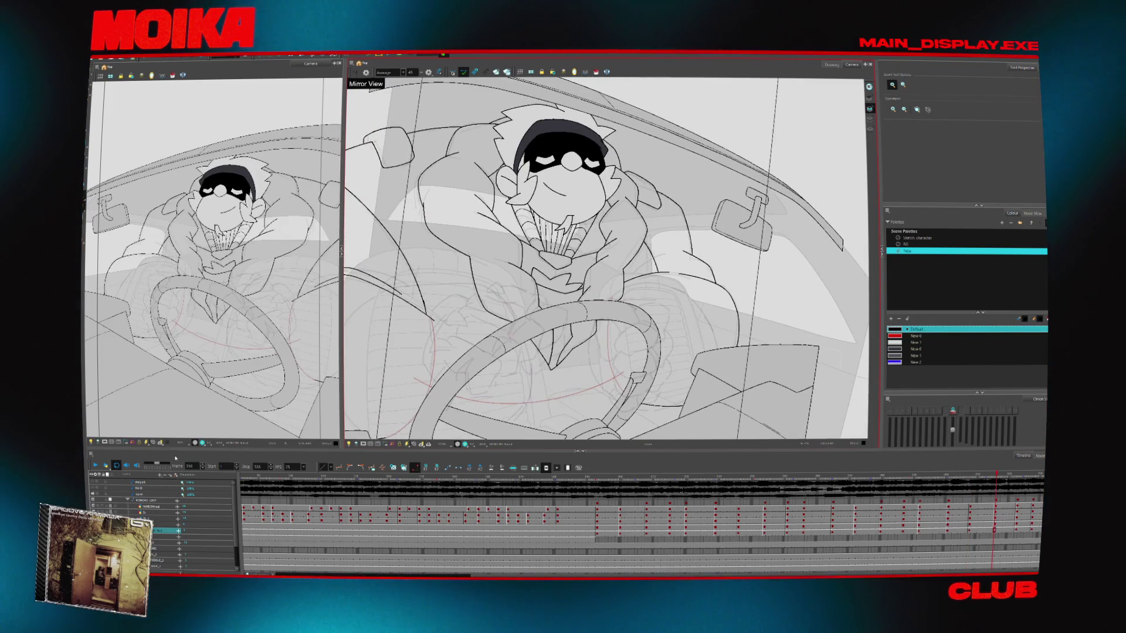
key("2")
key("g")
key("g")
key("g")
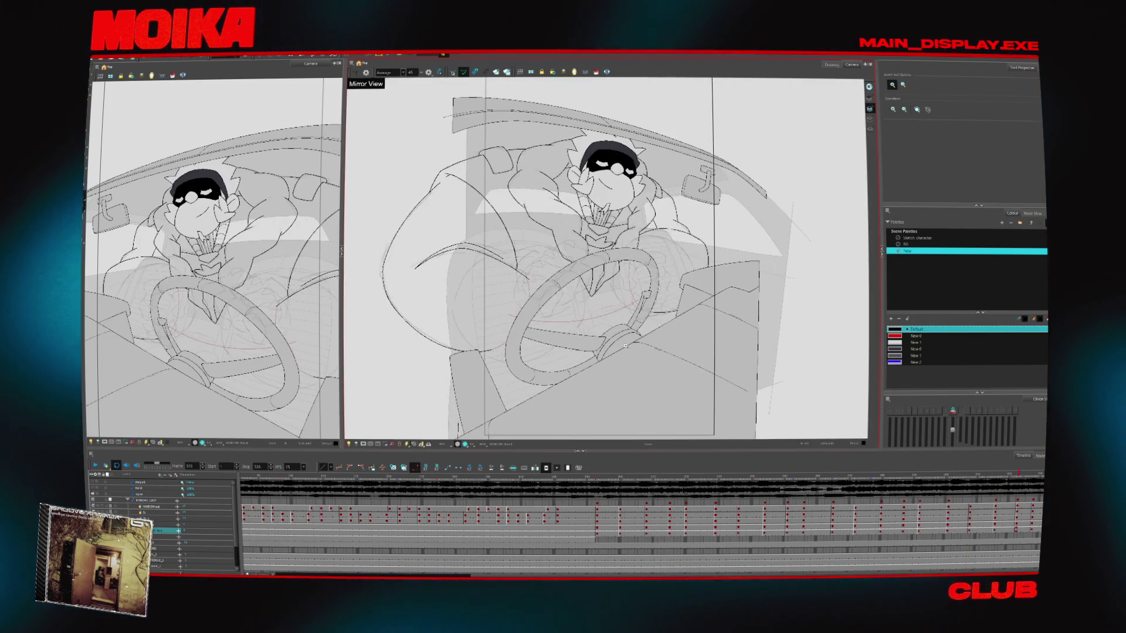
key("f")
key("f")
key("f")
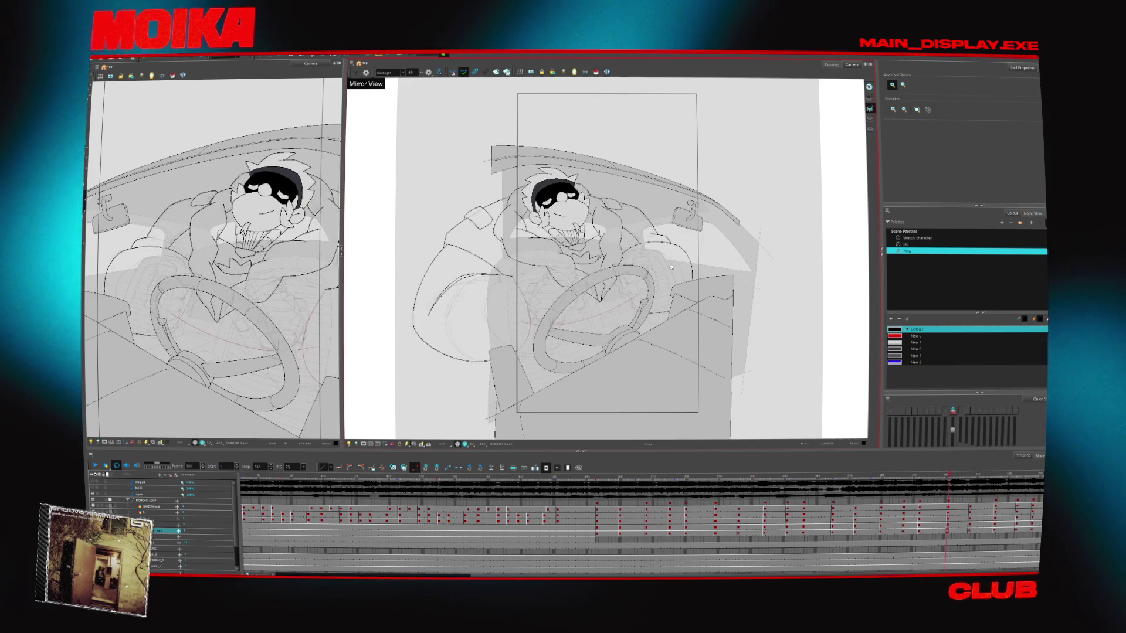
key("f")
key("f")
key("f")
key("shift+m")
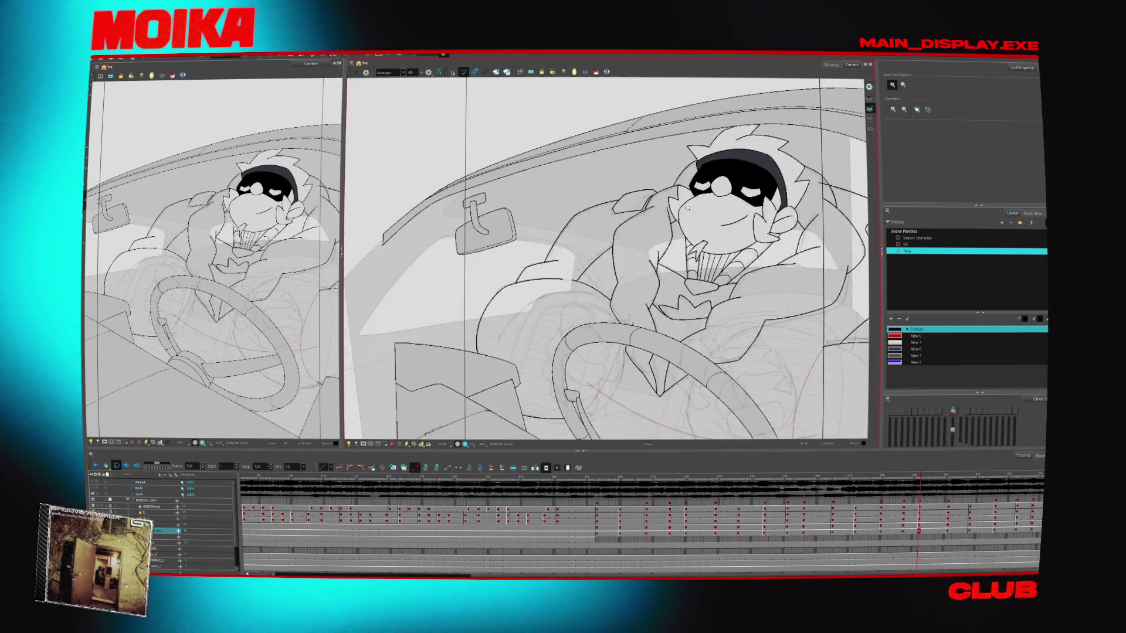
key("g")
key("g")
key("g")
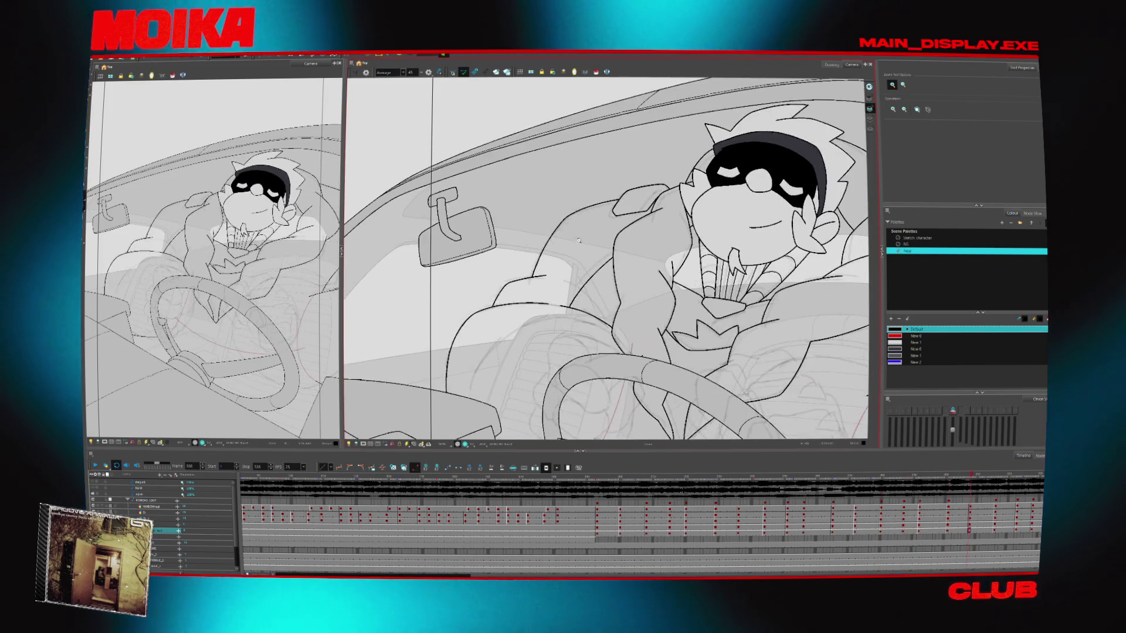
key("f")
key("f")
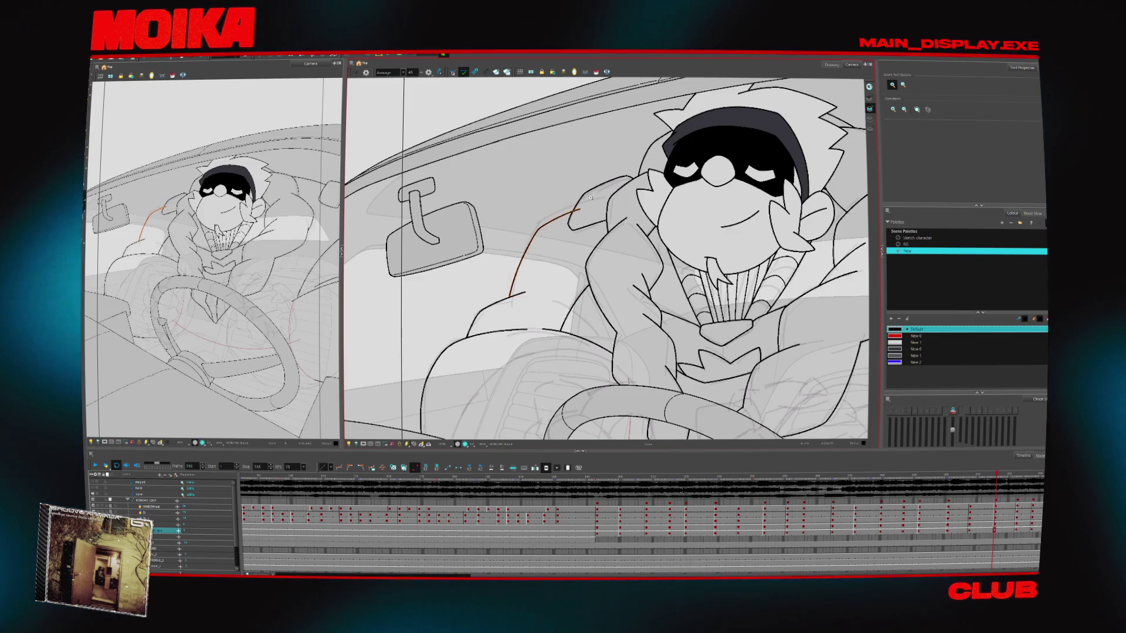
scroll(591, 197, "up", 2)
- Select the orange stroke beside the shoulder and redraw it with the brush
left_click(537, 236)
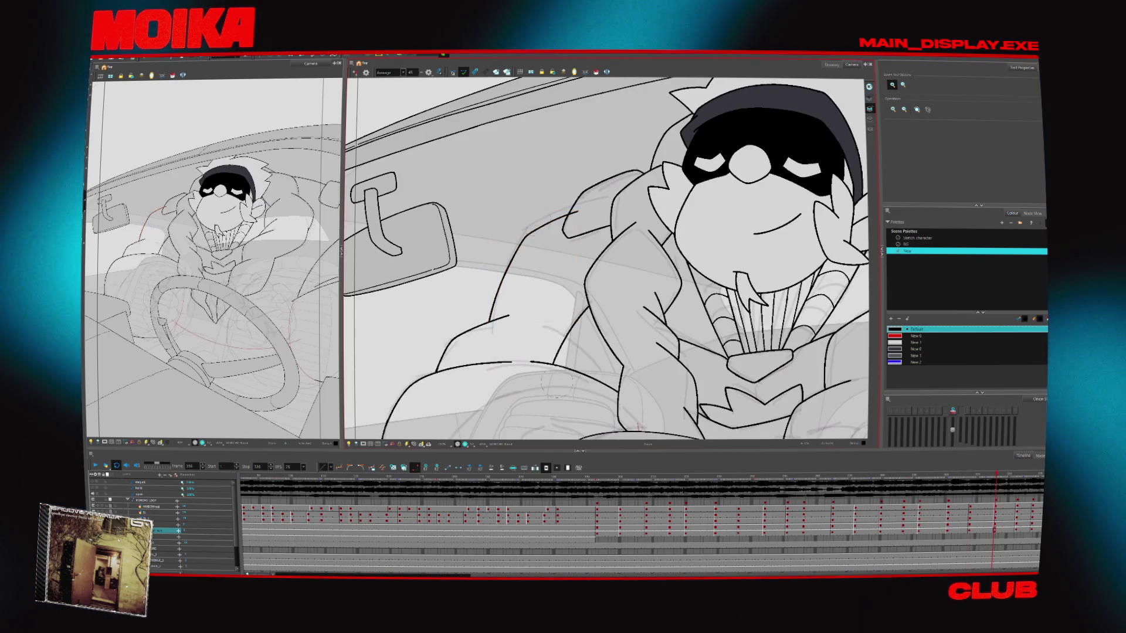
key("alt+b")
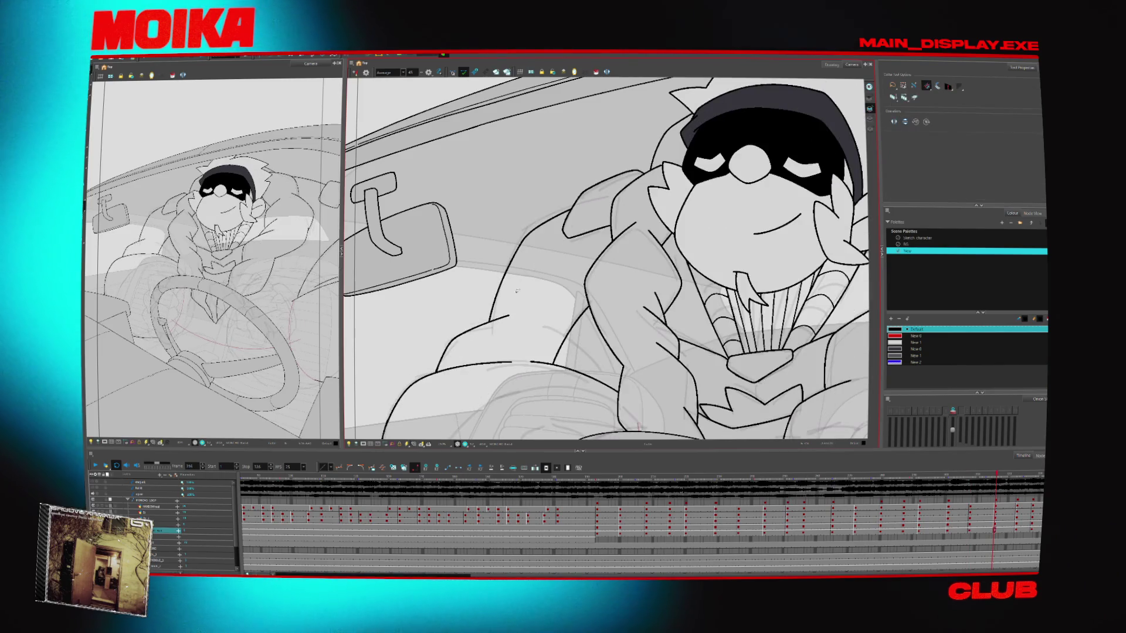
key("alt+z")
scroll(550, 325, "down", 5)
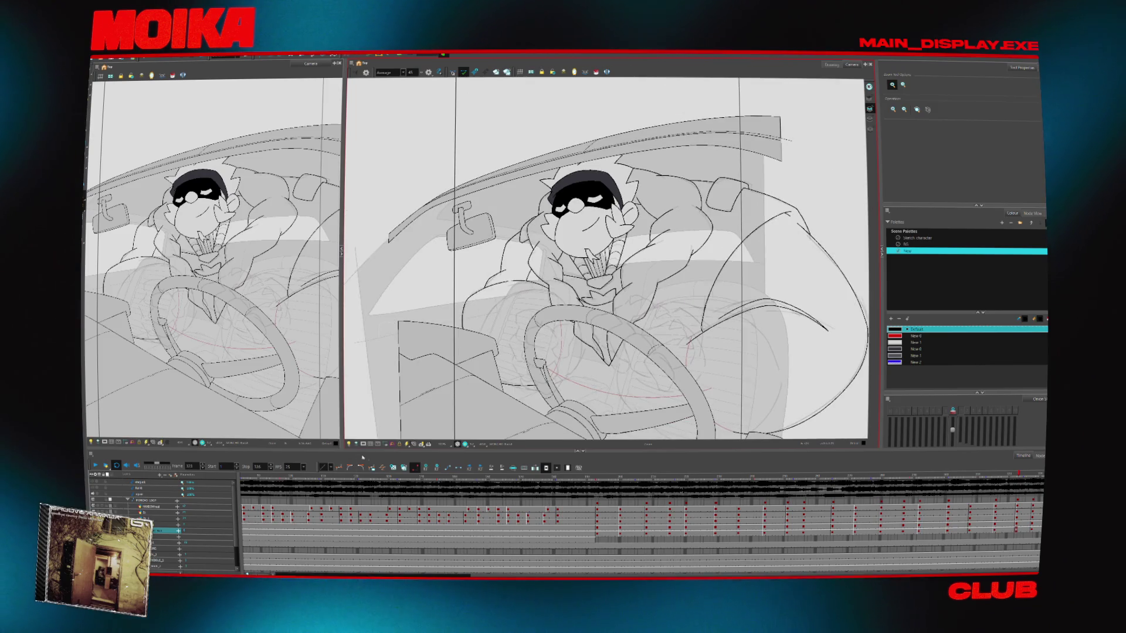
scroll(708, 339, "down", 2)
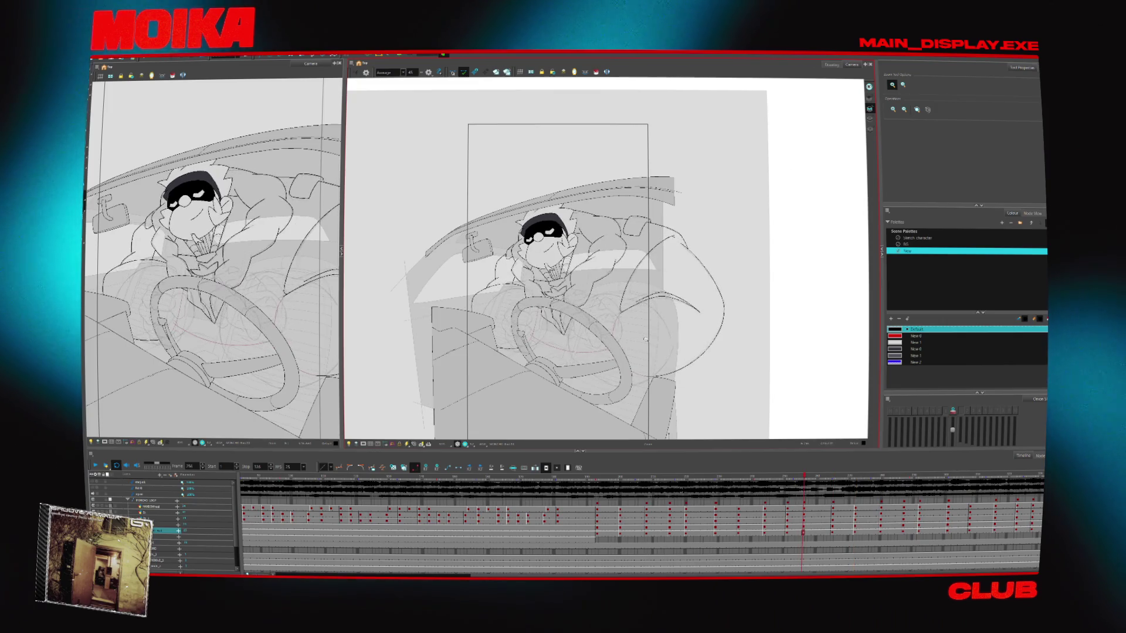
- Pan the car-interior view, select all strokes, and make Sketch character the active palette
scroll(561, 336, "up", 1)
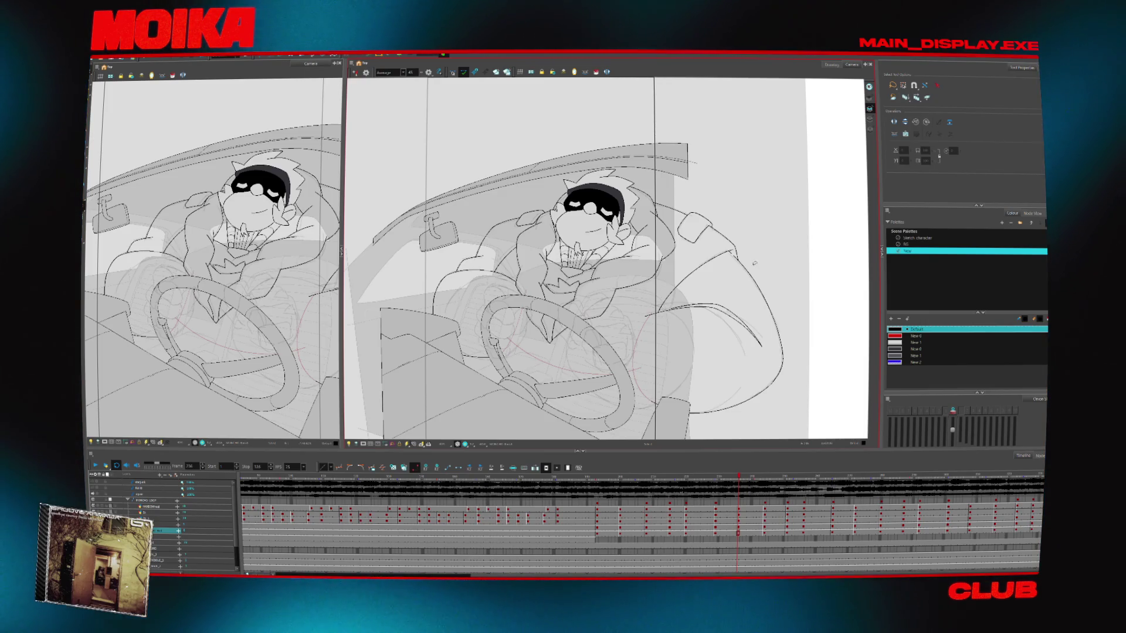
left_click_drag(755, 264, 776, 284)
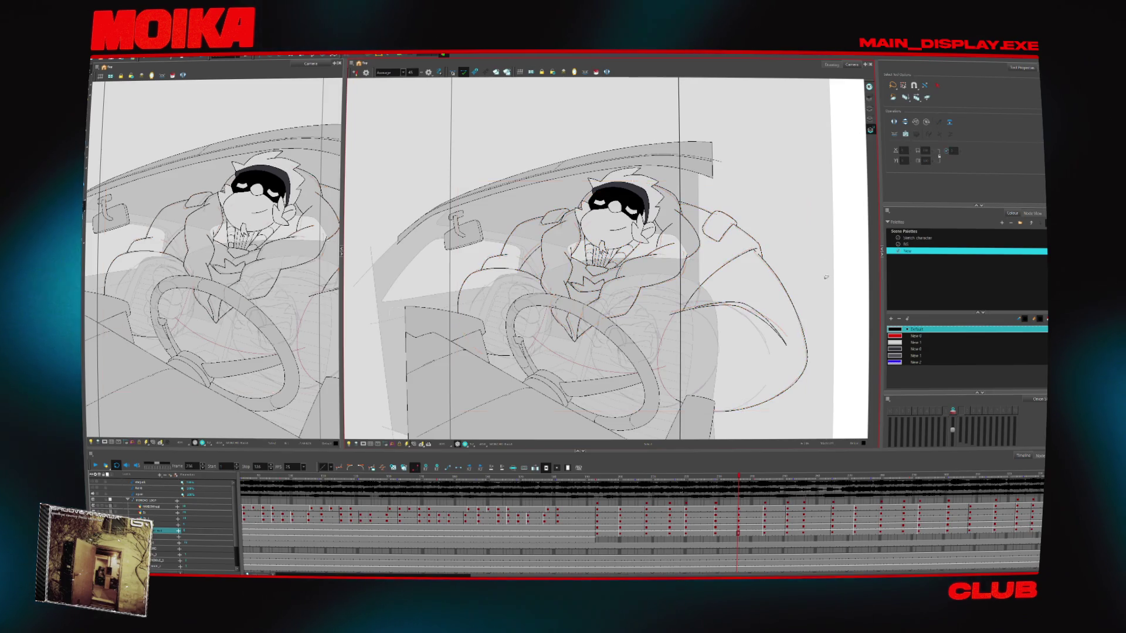
left_click_drag(845, 280, 798, 283)
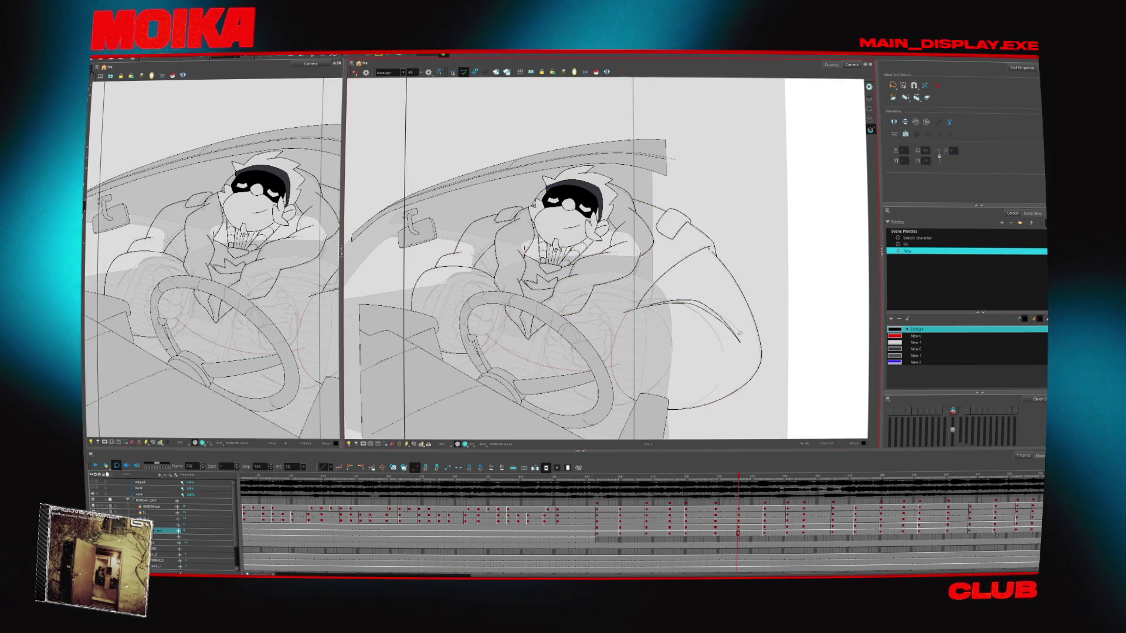
key("ctrl+a")
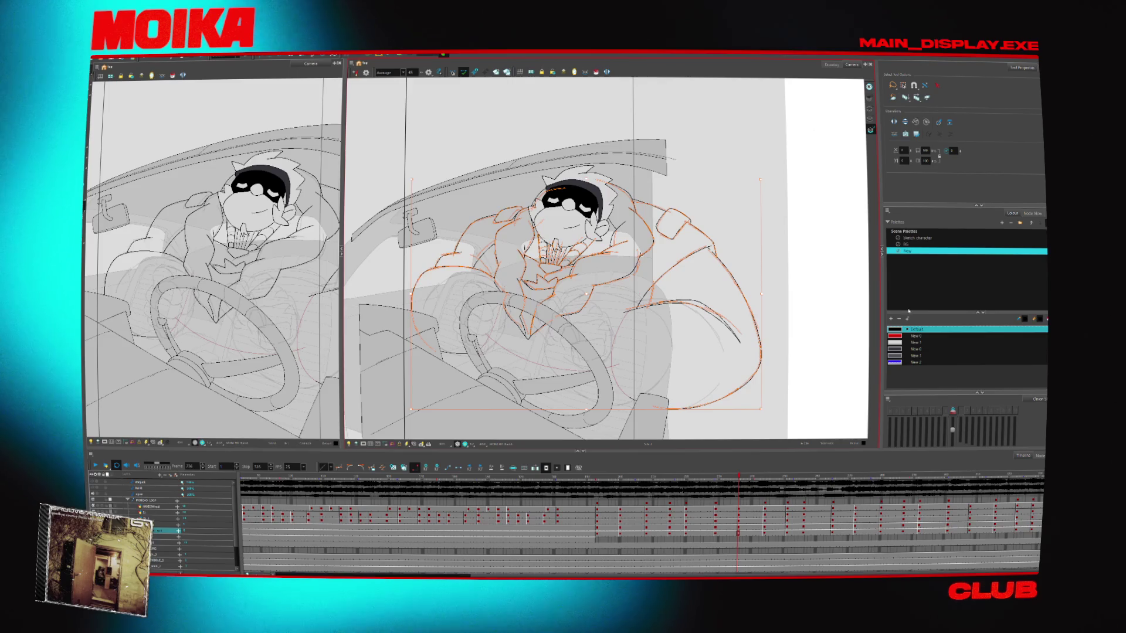
left_click(914, 238)
- Advance drawing by drawing, selecting all strokes on each, then jump back to an earlier frame
key("g")
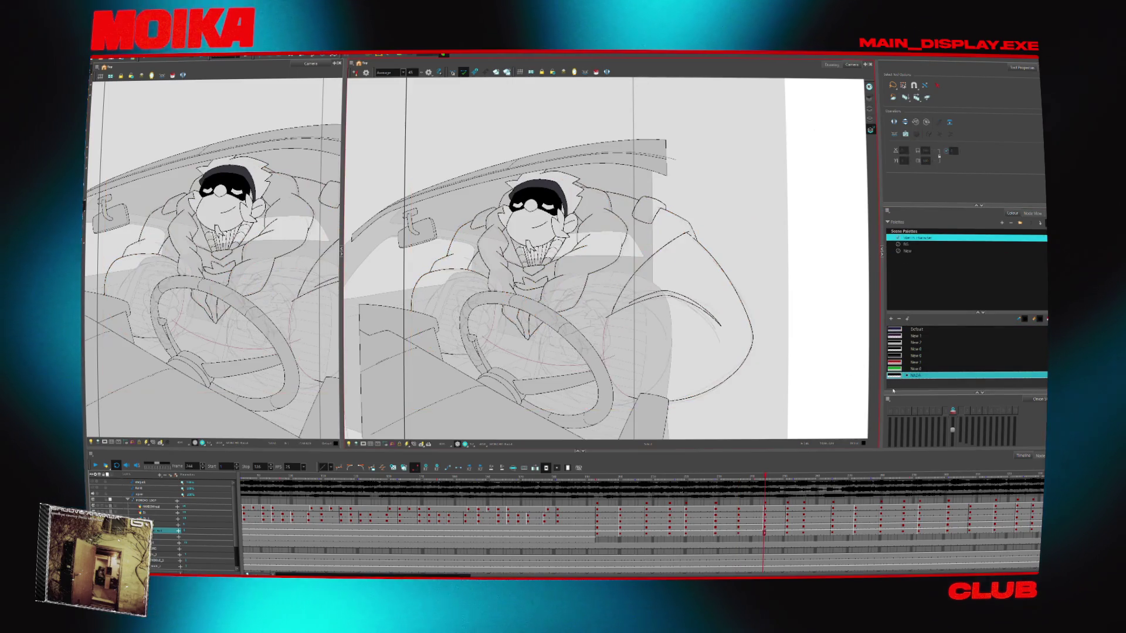
key("ctrl+a")
key("g")
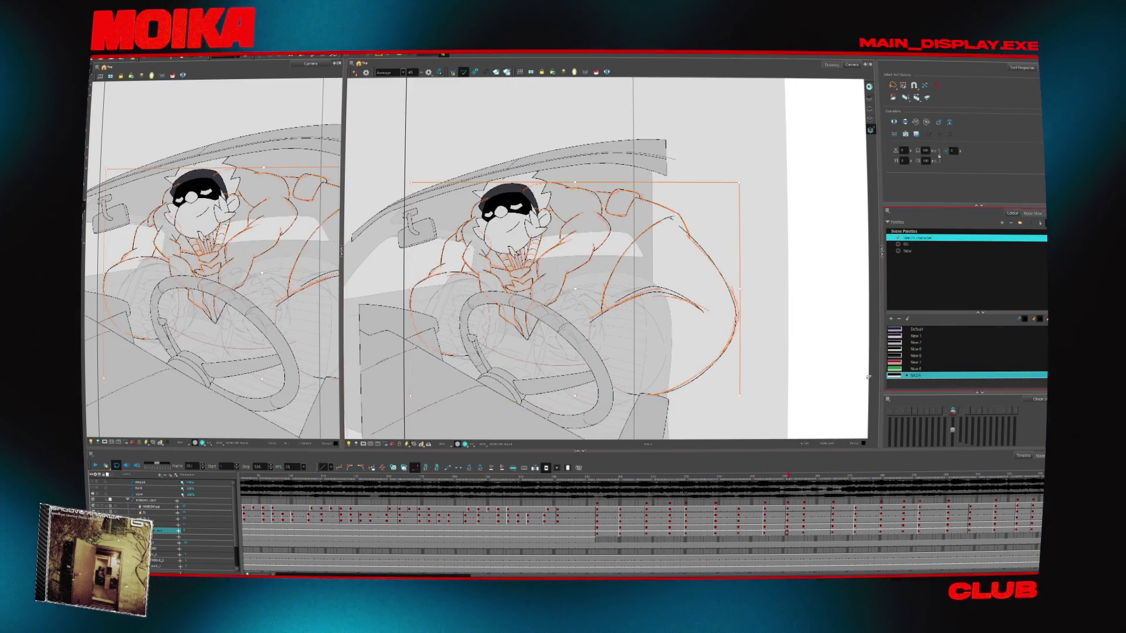
key("g")
key("g")
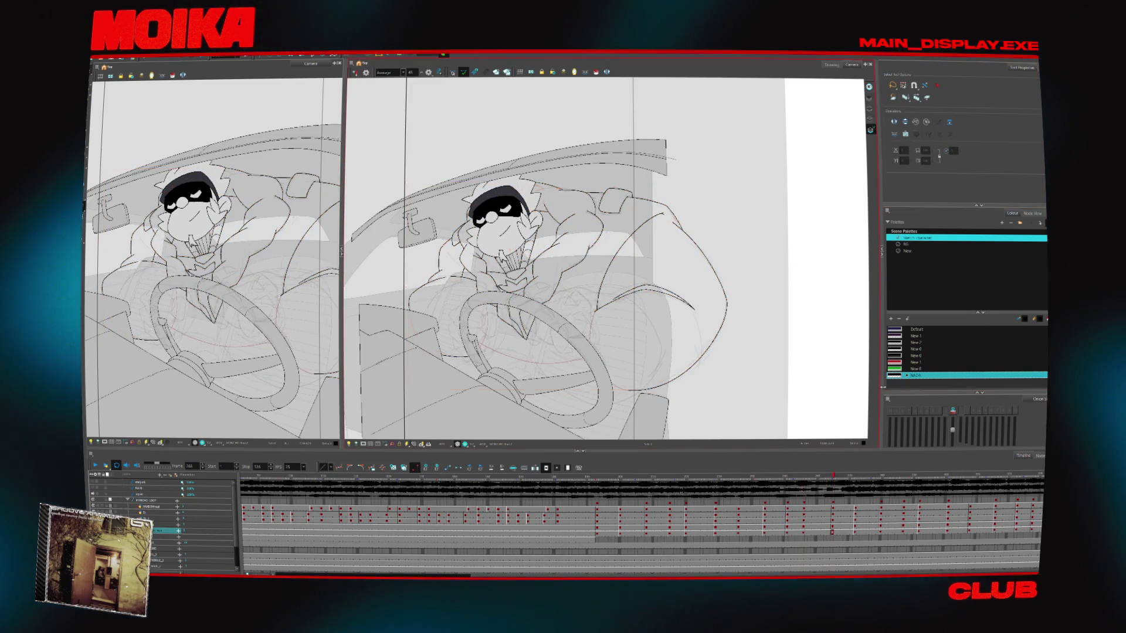
key("g")
key("g")
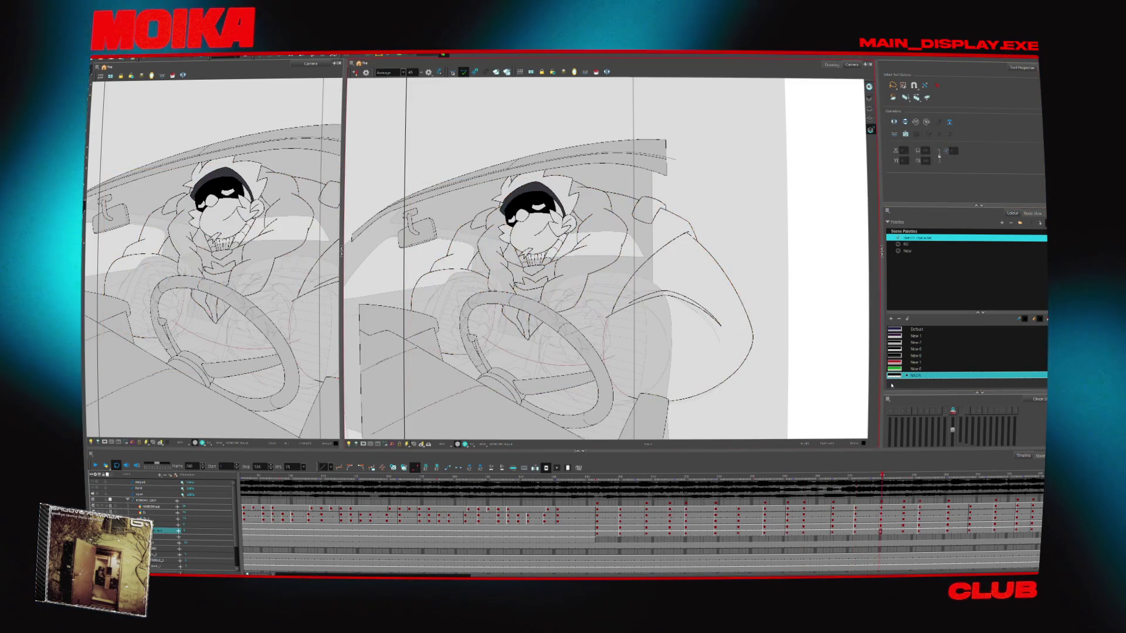
key("ctrl+a")
key("g")
key("ctrl+a")
key("g")
key("ctrl+a")
key("g")
key("ctrl+a")
key("g")
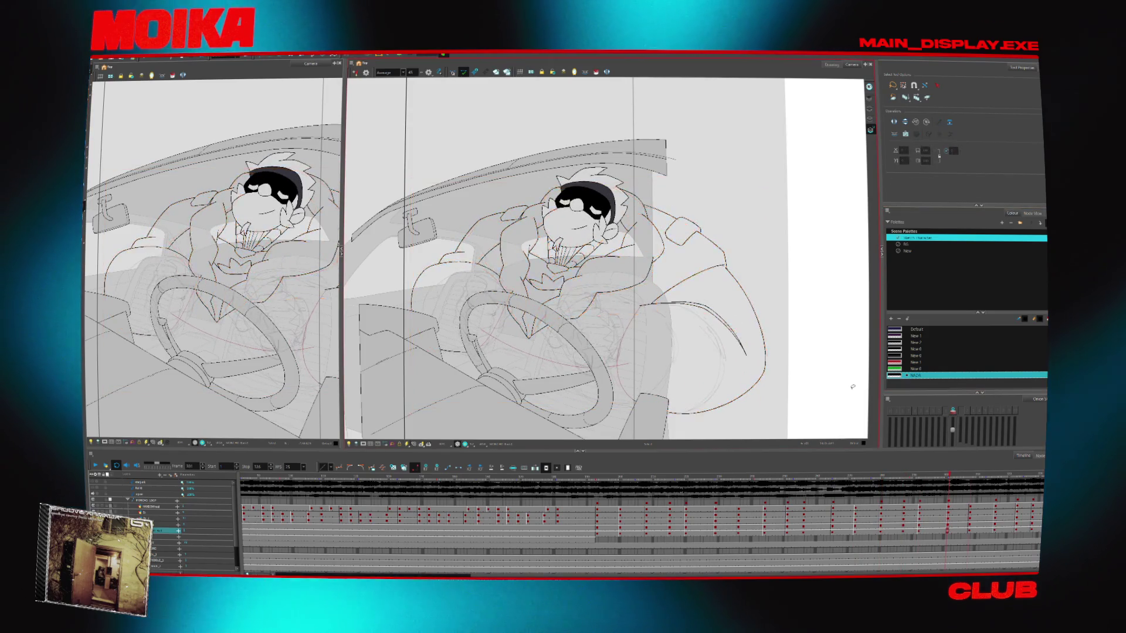
key("g")
key("ctrl+a")
key("g")
key("f")
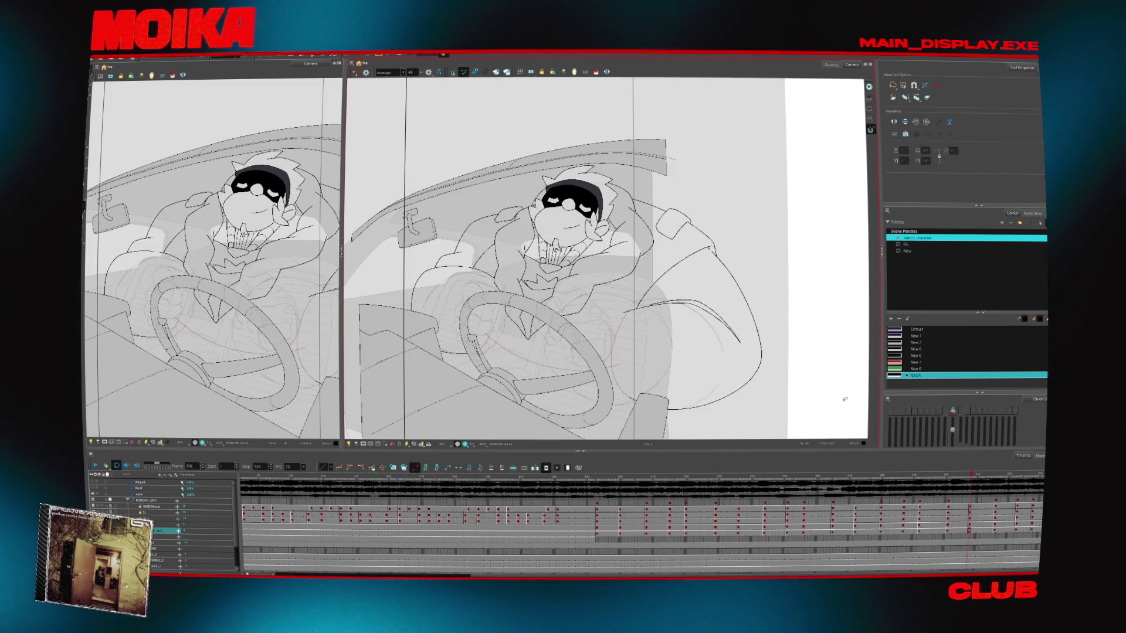
key("g")
key("g")
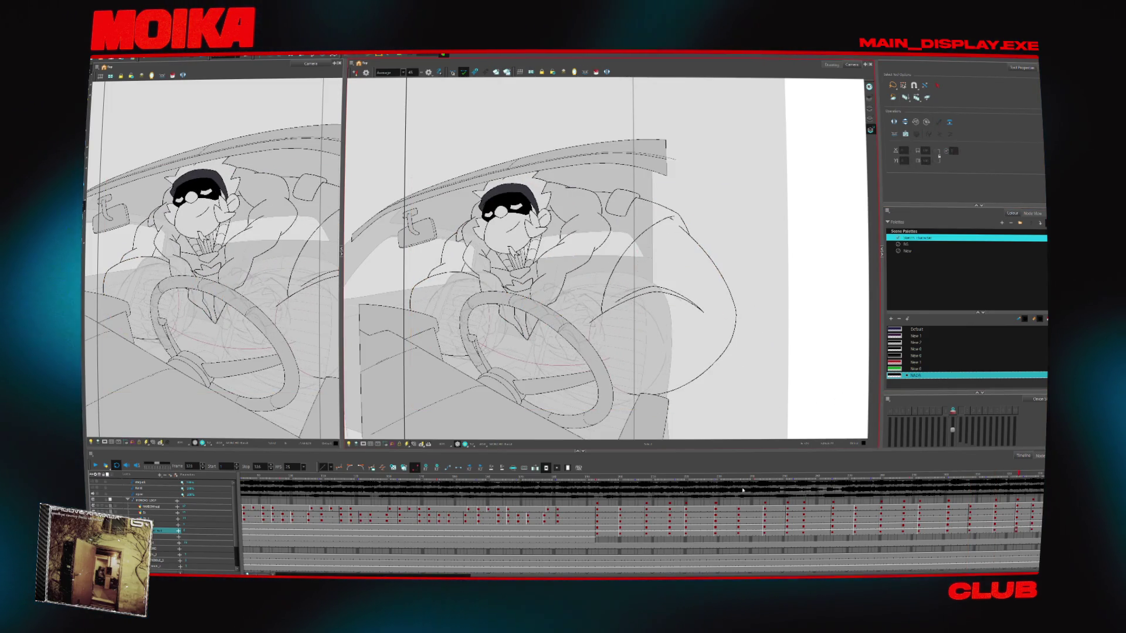
left_click(616, 480)
- Play the animation and zoom in on the character's chest and neck
key("alt+z")
left_click(521, 369)
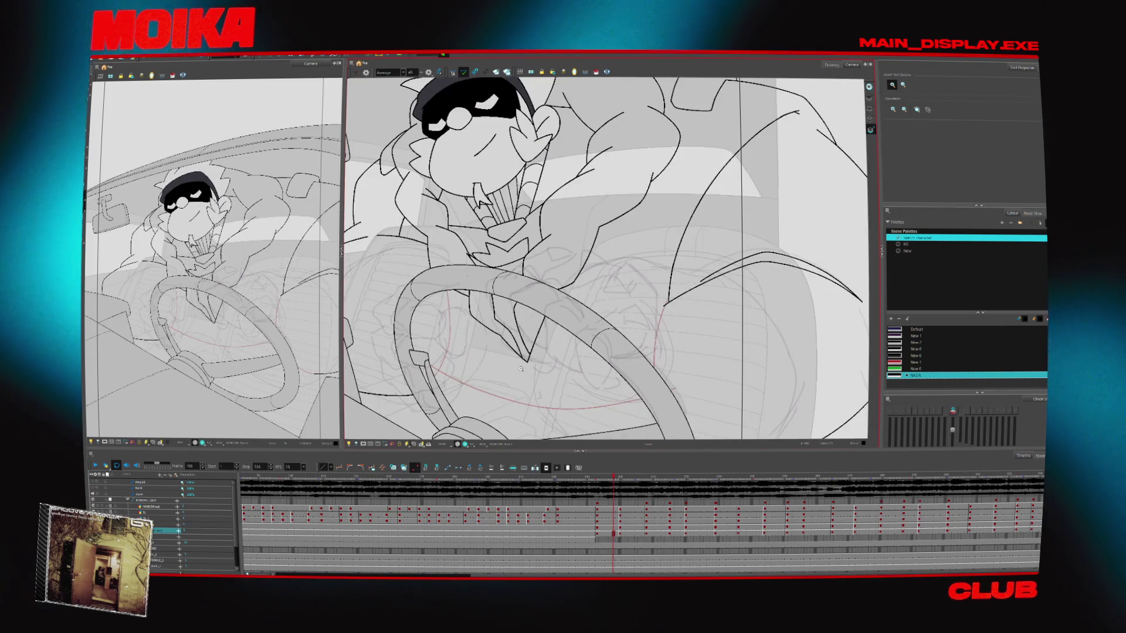
key("Return")
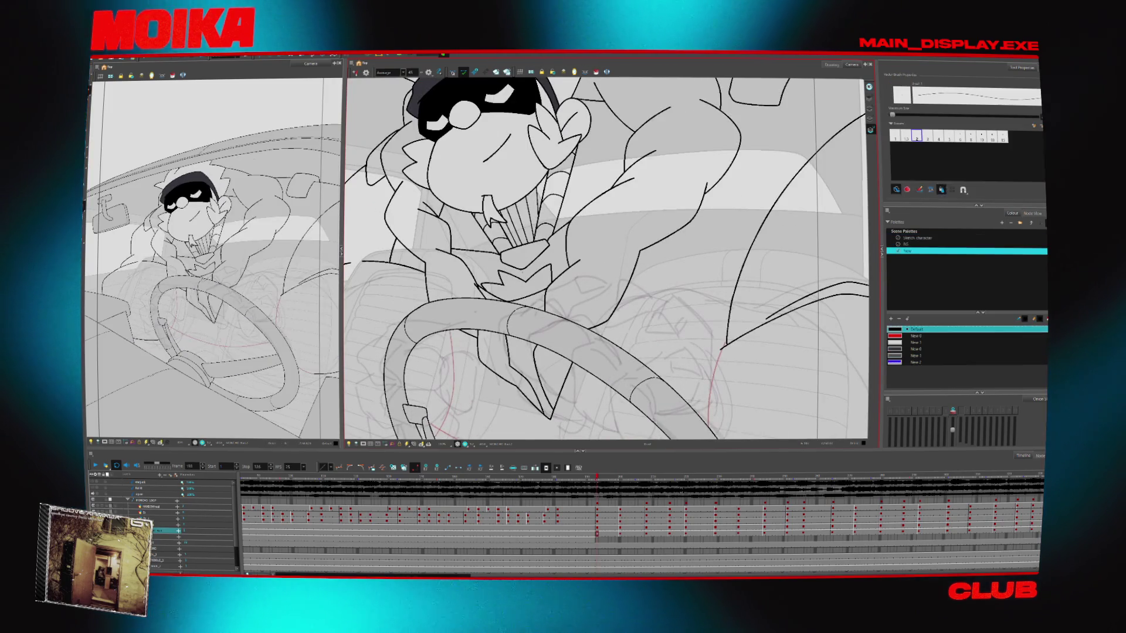
left_click(535, 269)
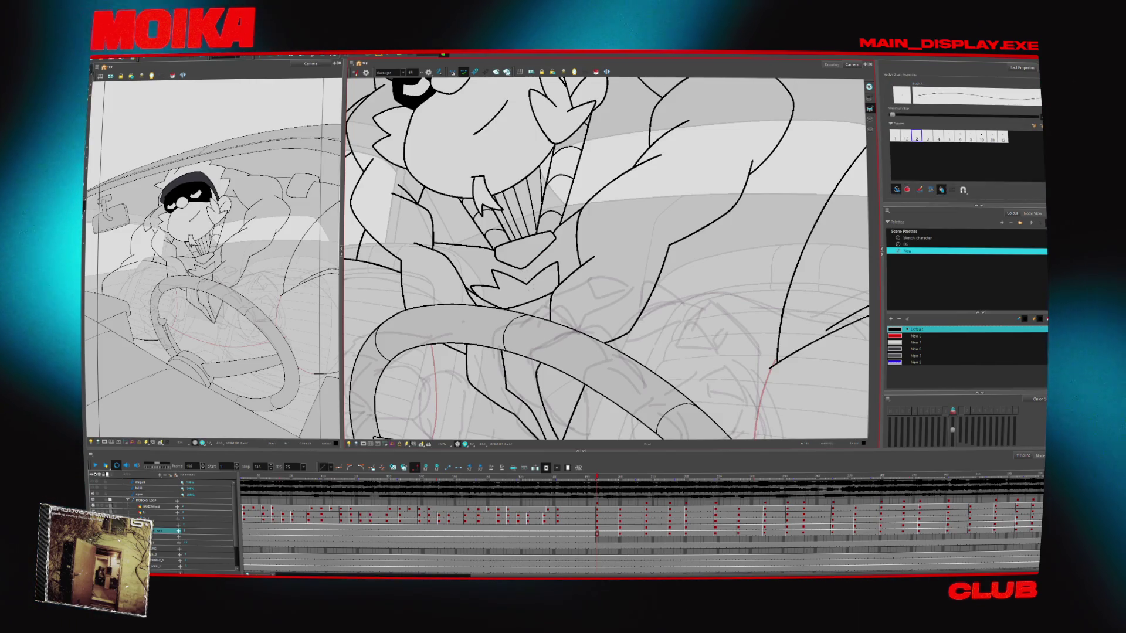
key("alt+b")
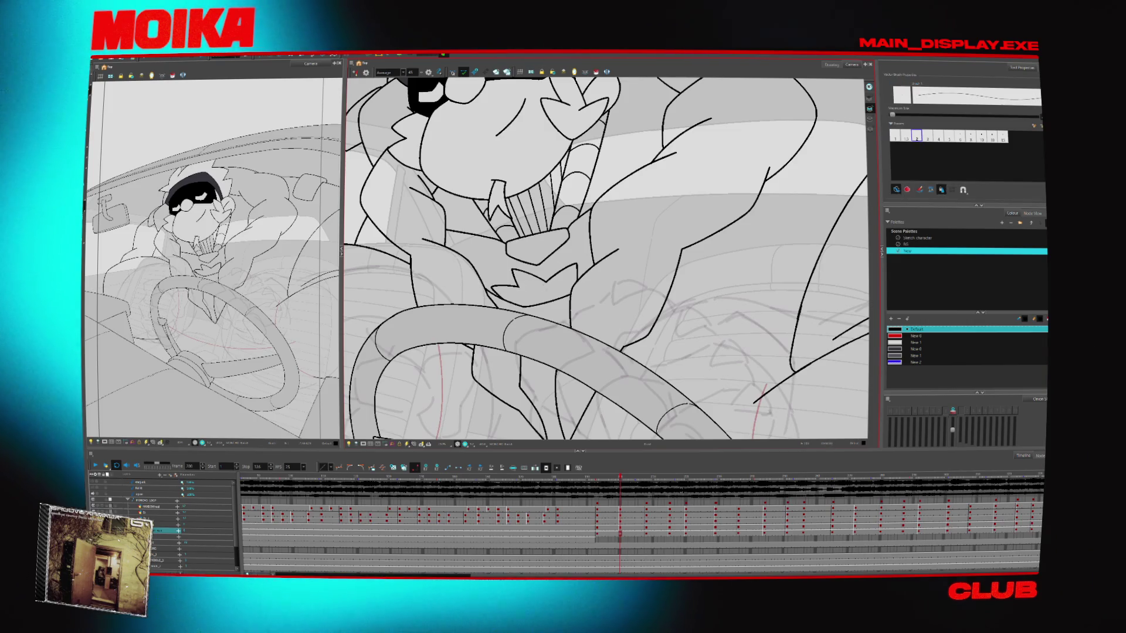
- Flip back and forth through neighbouring drawings to compare the inked poses
key("alt+s")
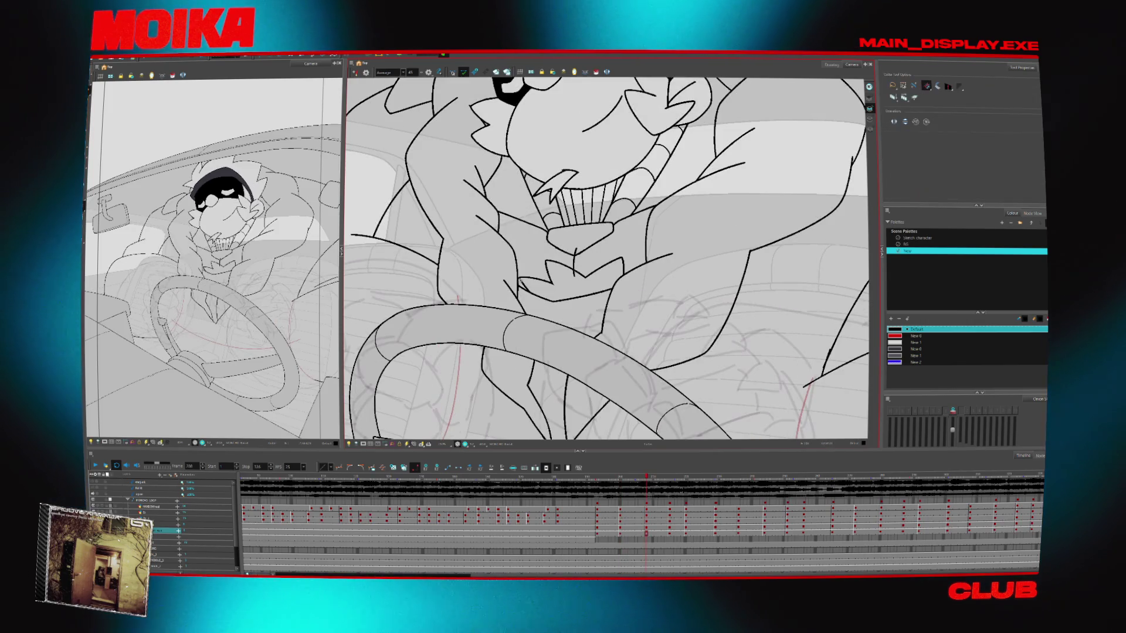
key("semicolon")
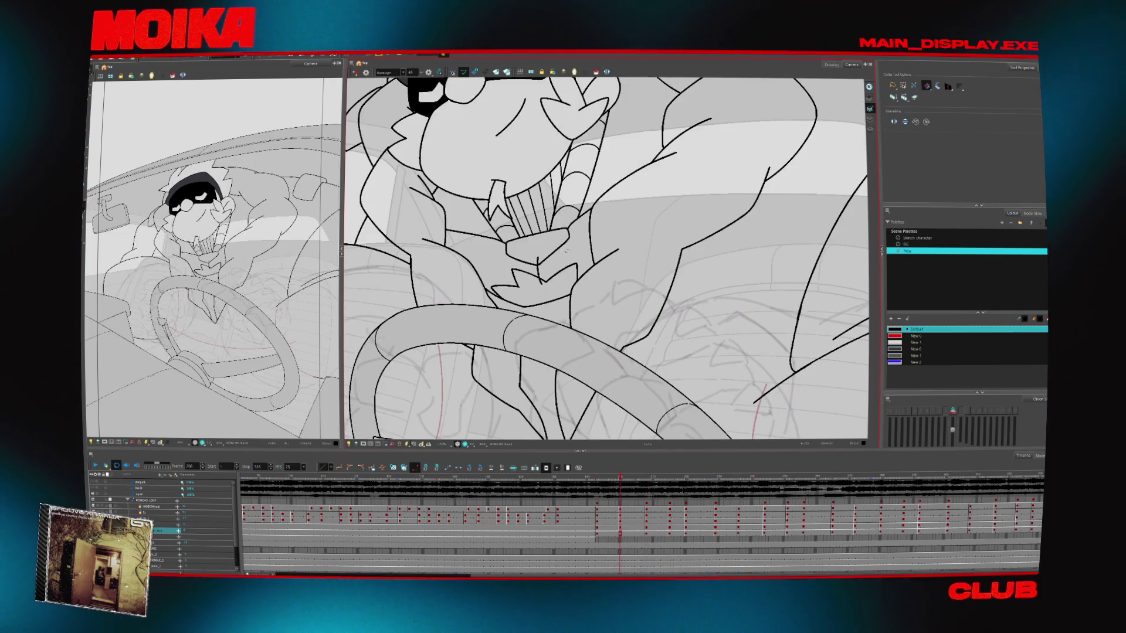
key("semicolon")
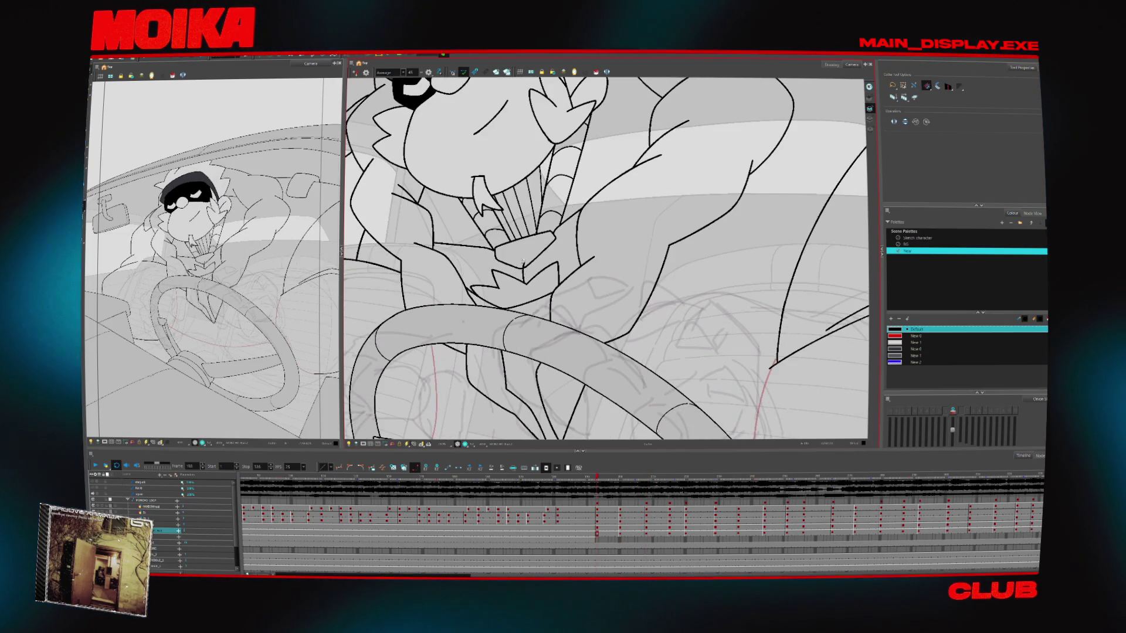
key("Return")
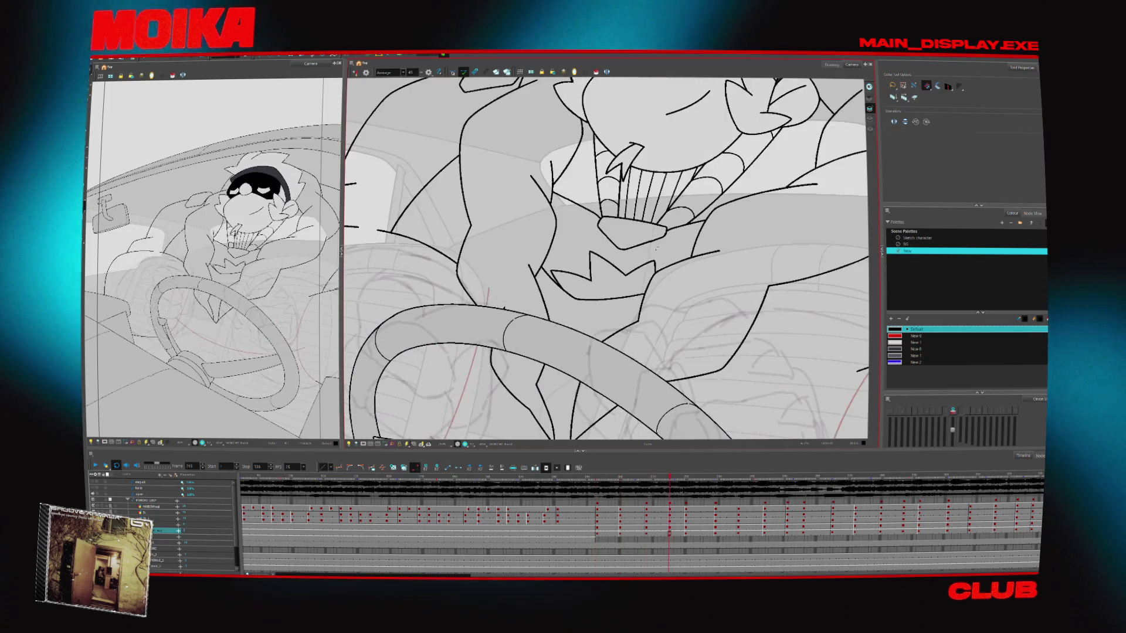
key("alt+b")
key("semicolon")
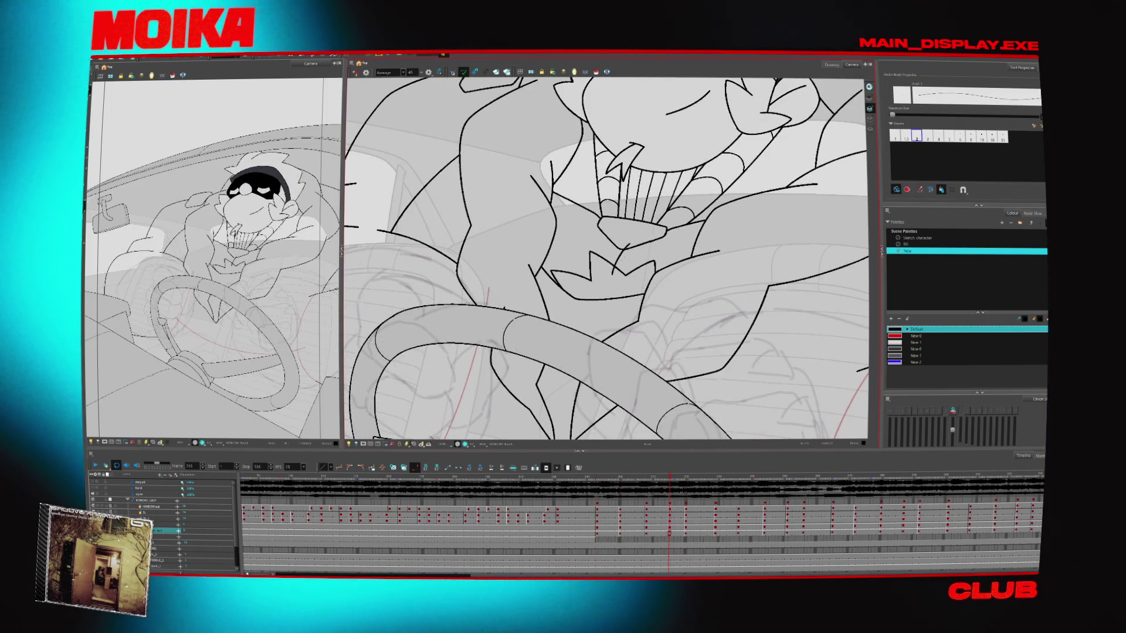
key("apostrophe")
key("apostrophe")
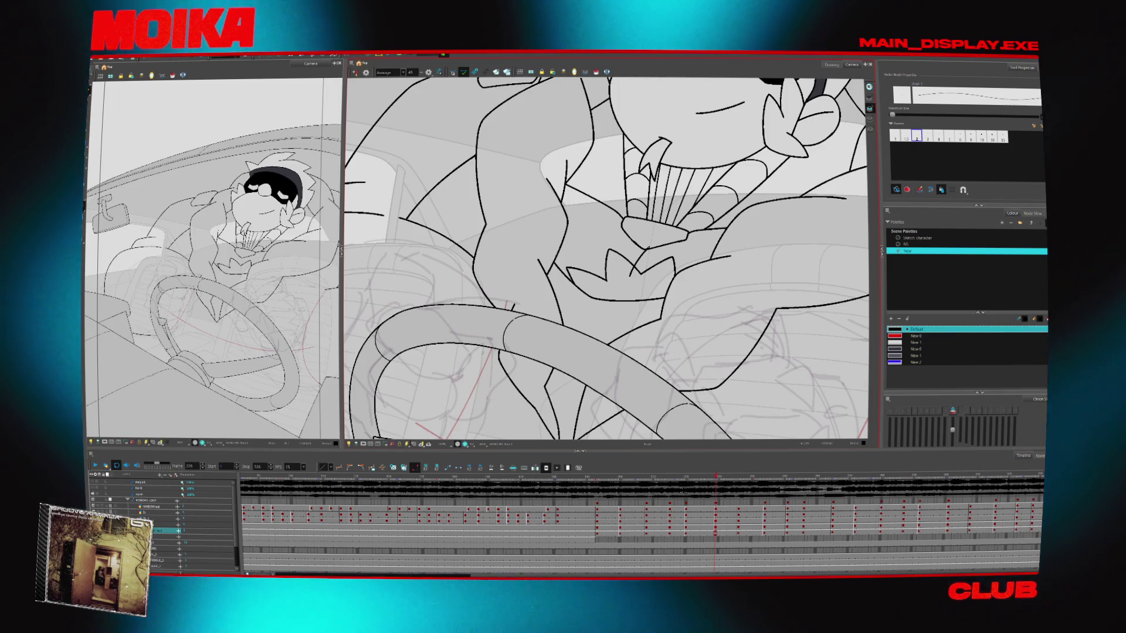
key("semicolon")
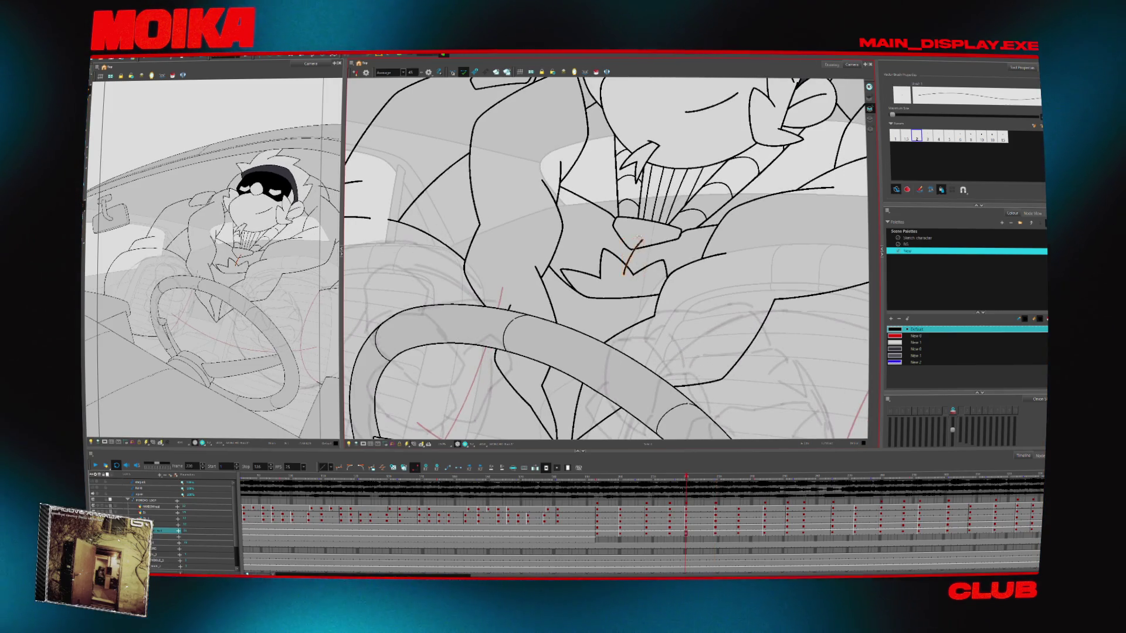
key("apostrophe")
key("apostrophe")
key("alt+i")
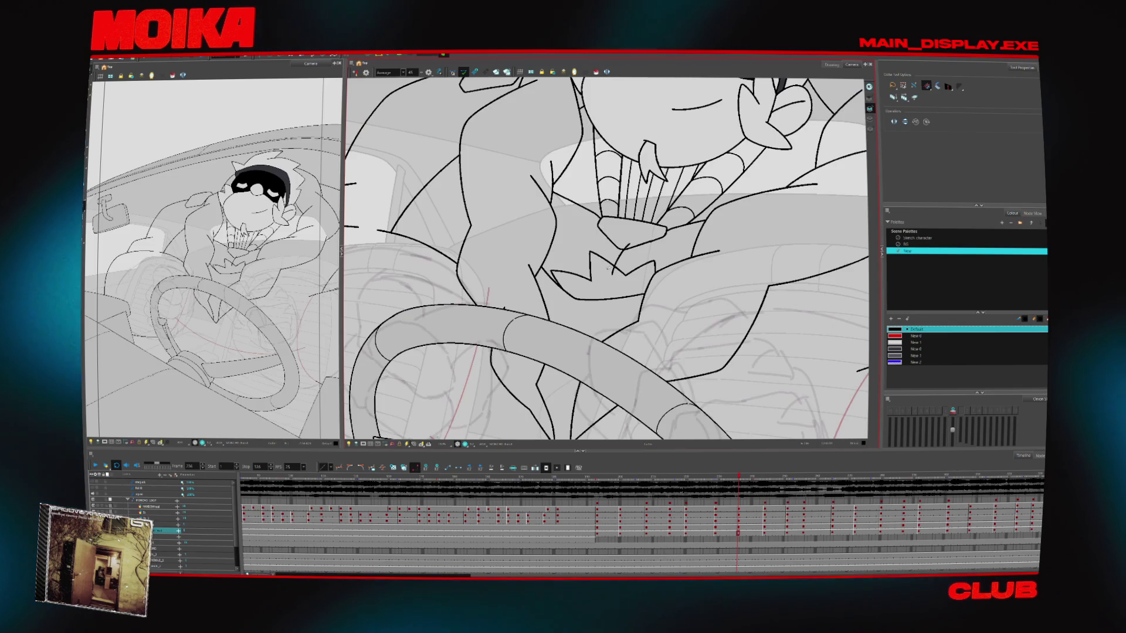
key("semicolon")
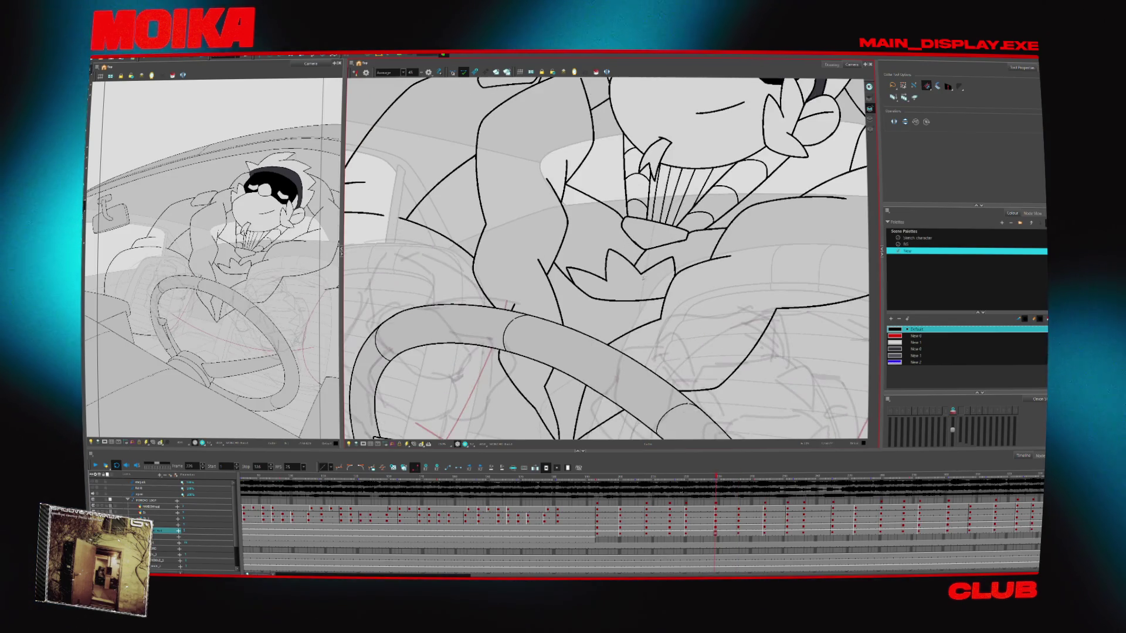
key("semicolon")
key("semicolon")
key("apostrophe")
key("apostrophe")
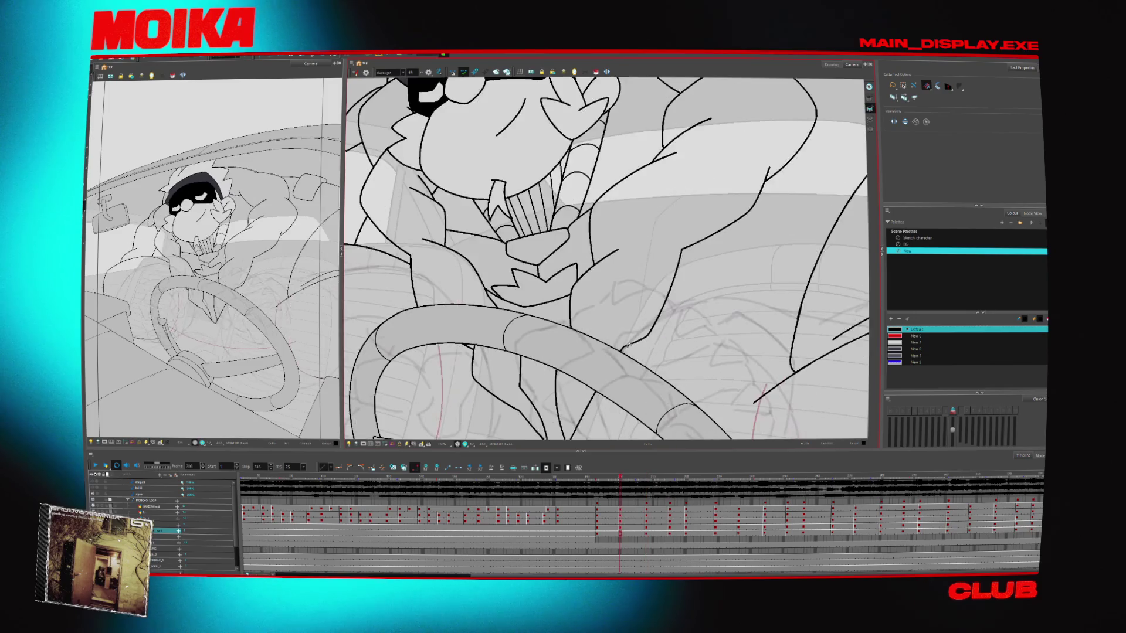
key("semicolon")
key("semicolon")
key("apostrophe")
key("apostrophe")
key("apostrophe")
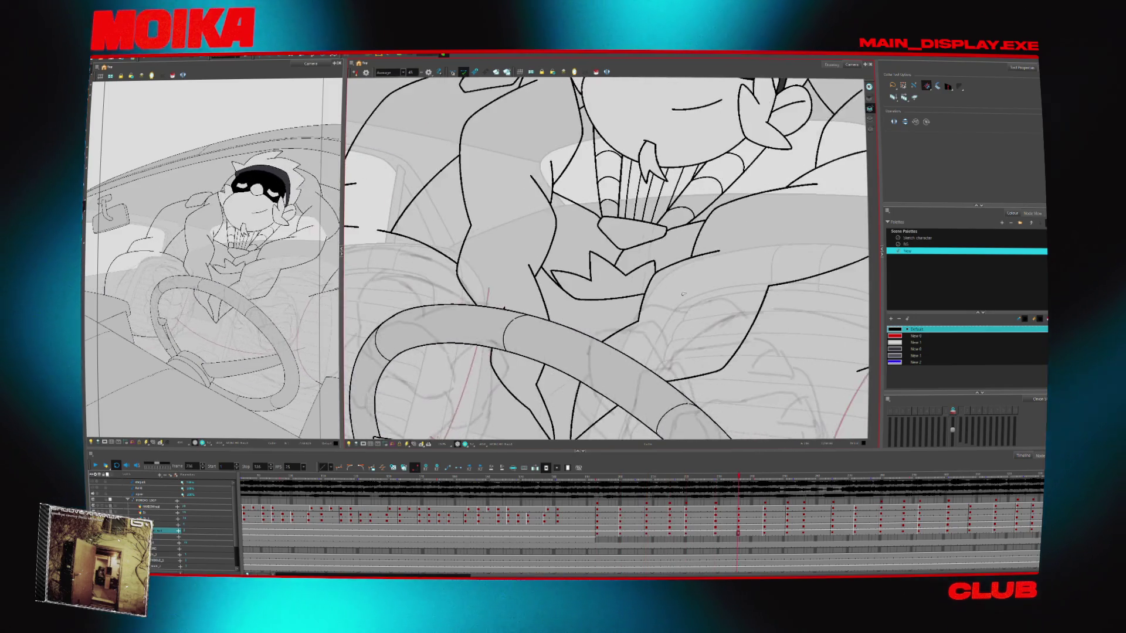
key("alt+b")
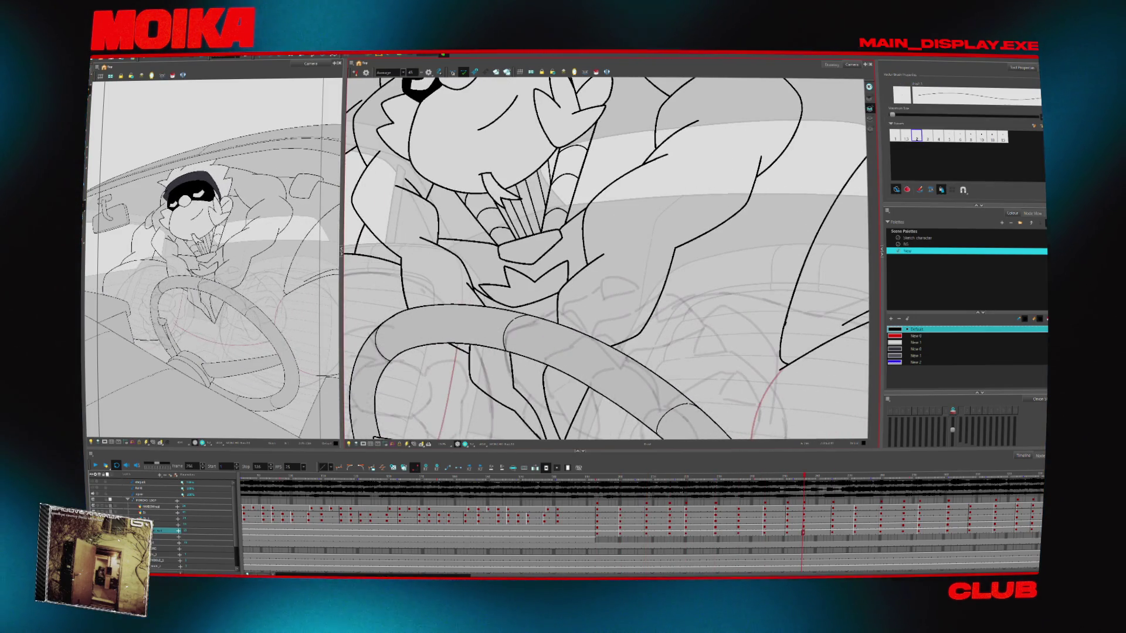
- Turn on onion skin to ghost neighbouring drawings and advance to the next pose
key("alt+o")
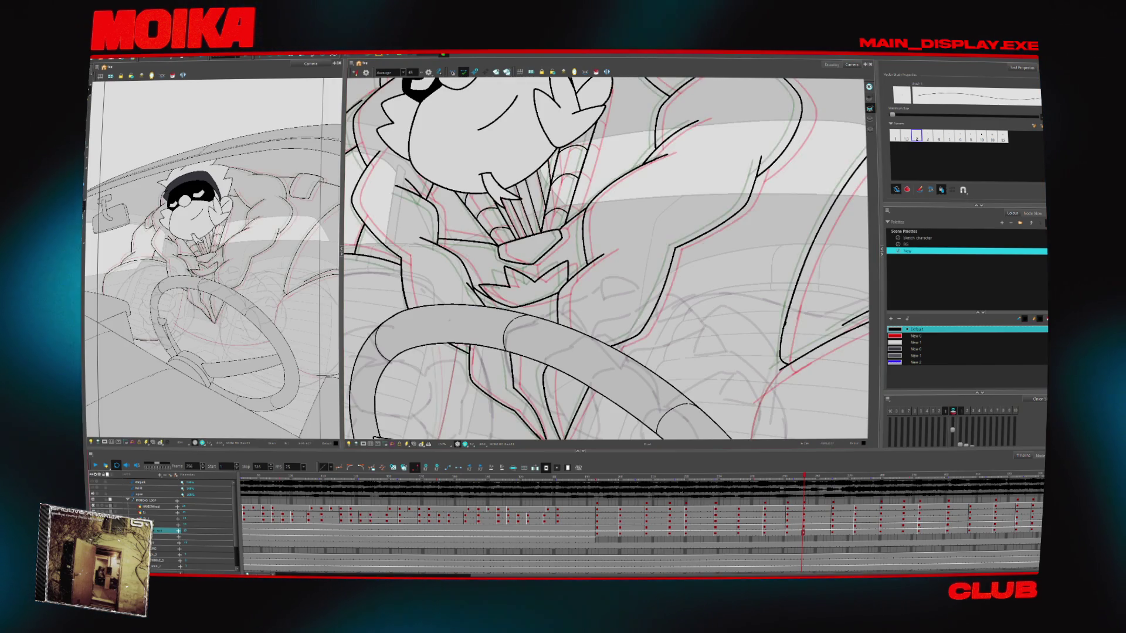
scroll(605, 258, "up", 1)
key("alt+z")
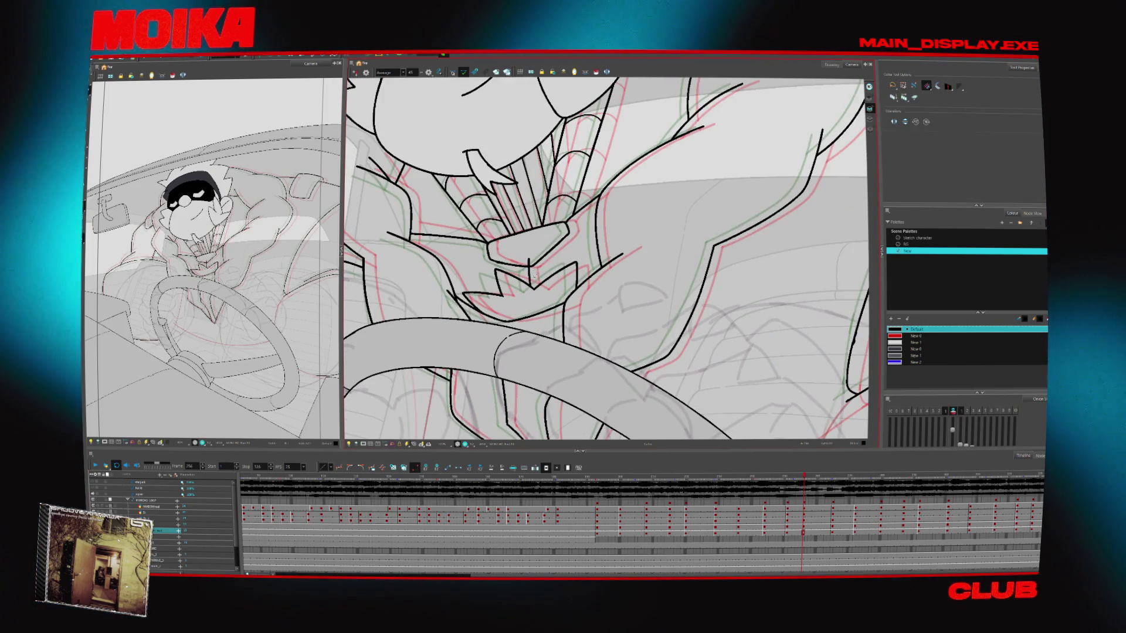
scroll(568, 383, "down", 3)
key("apostrophe")
key("apostrophe")
scroll(594, 277, "up", 5)
key("alt+t")
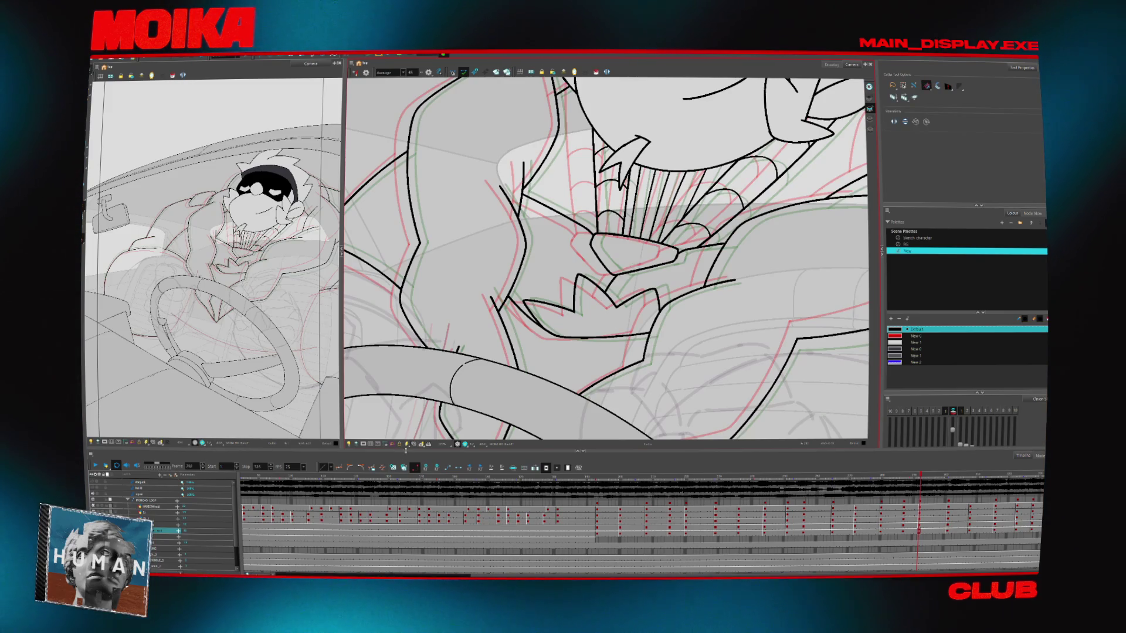
key("shift+m")
- Centre the camera frame, zoom on the character, and play back, stopping on the sketch frame
left_click_drag(562, 354, 507, 360)
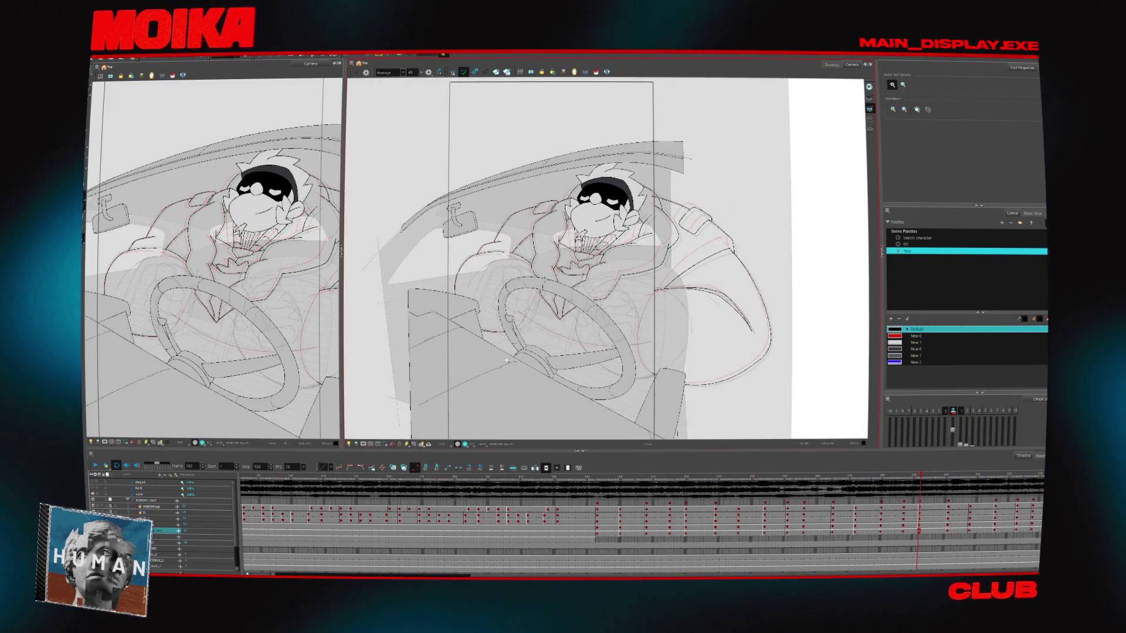
left_click(674, 186)
key("comma")
key("alt+s")
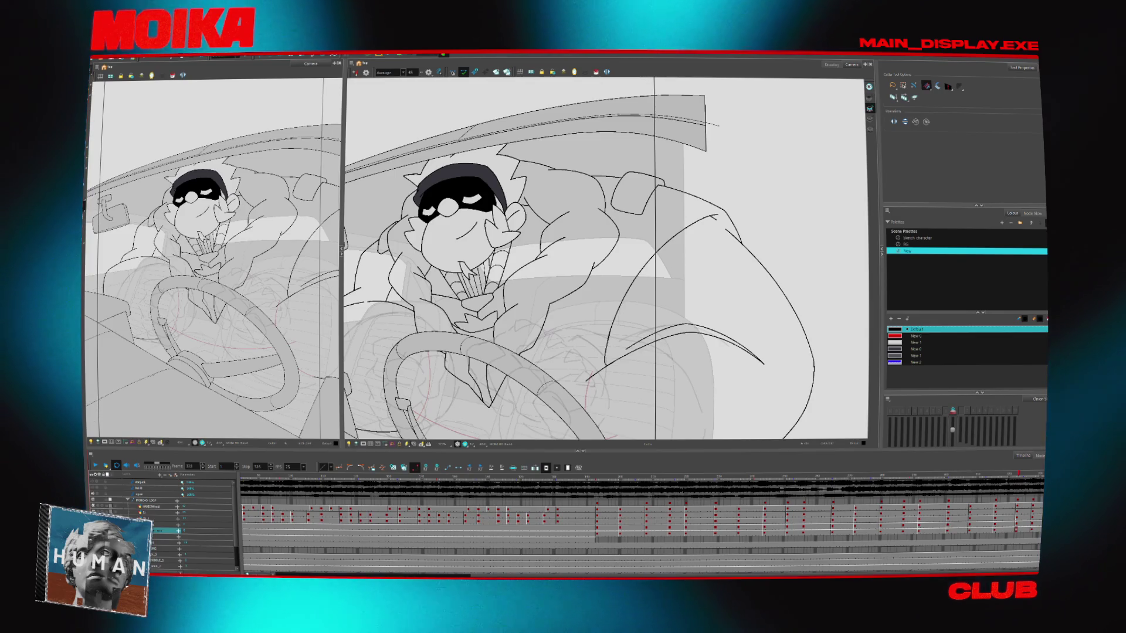
key("space")
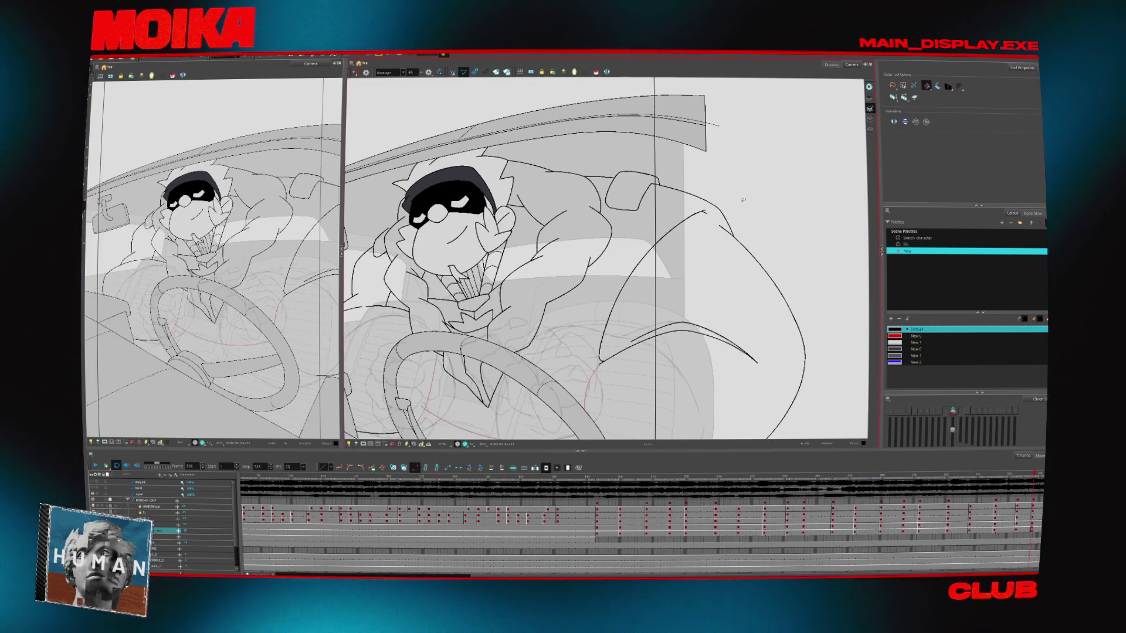
scroll(545, 170, "up", 4)
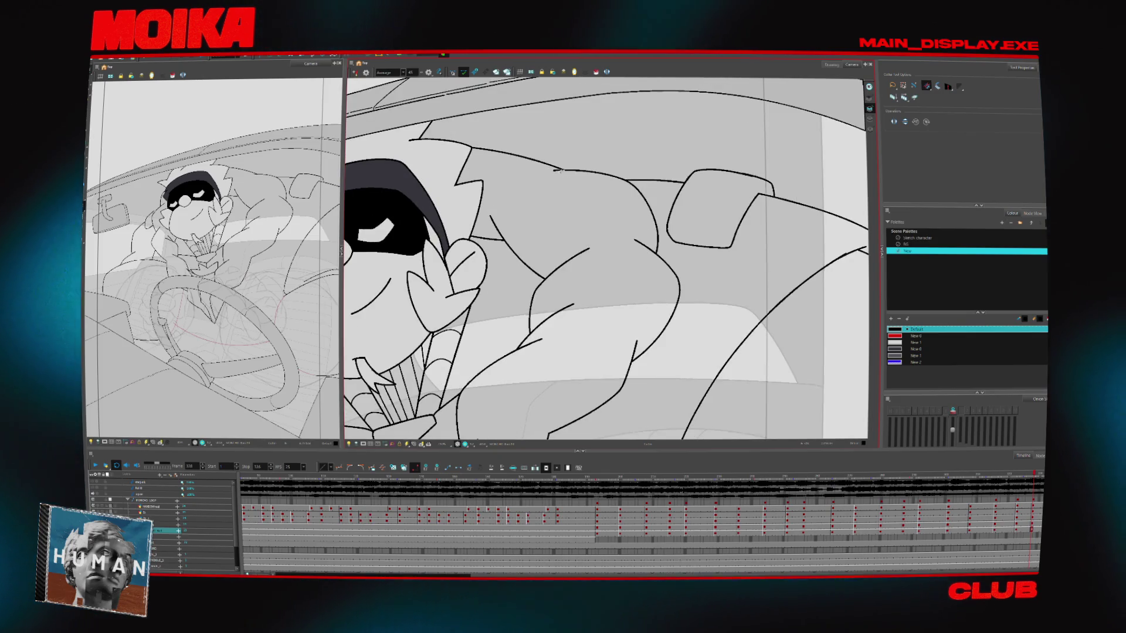
scroll(565, 174, "down", 4)
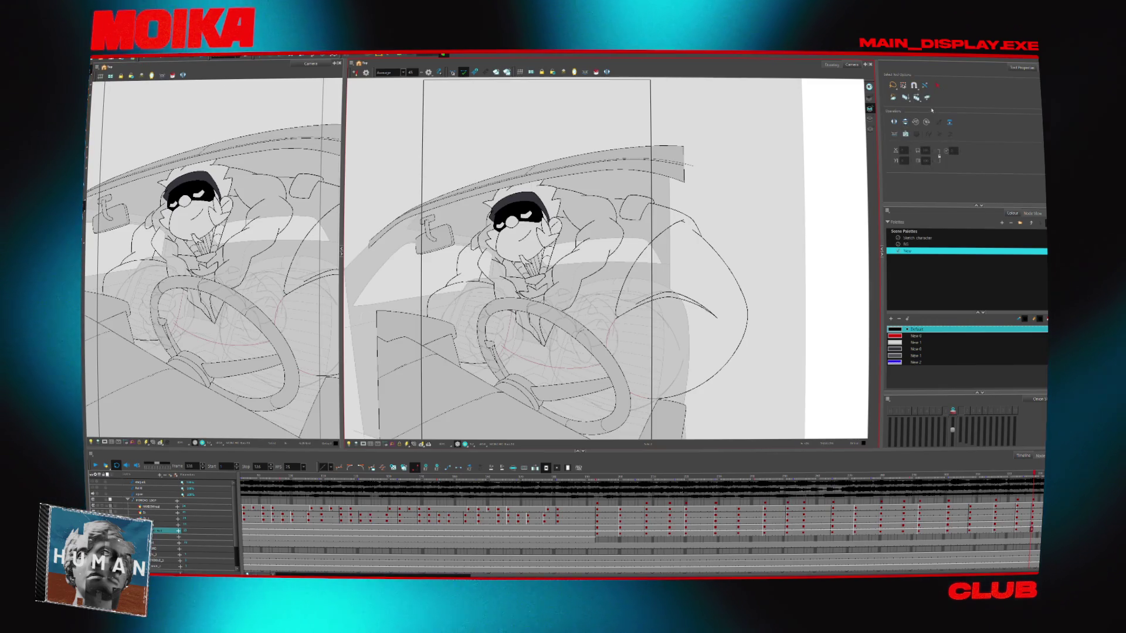
scroll(763, 194, "down", 2)
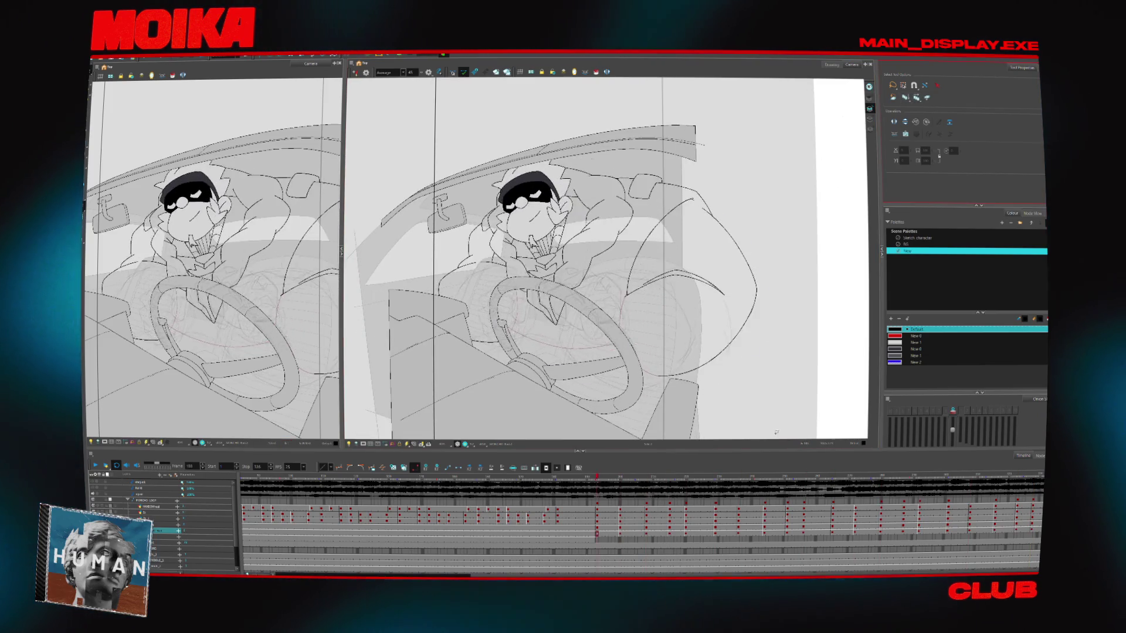
key("Return")
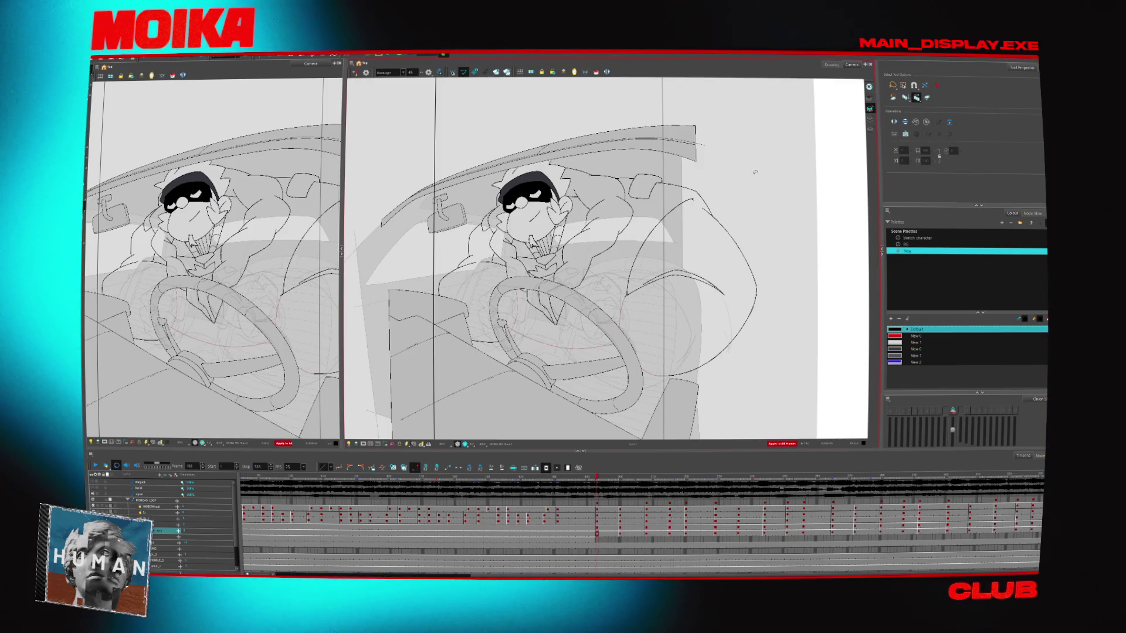
- Play through the already coloured frames and pick the dark coat colour from the drawing
key("shift+comma")
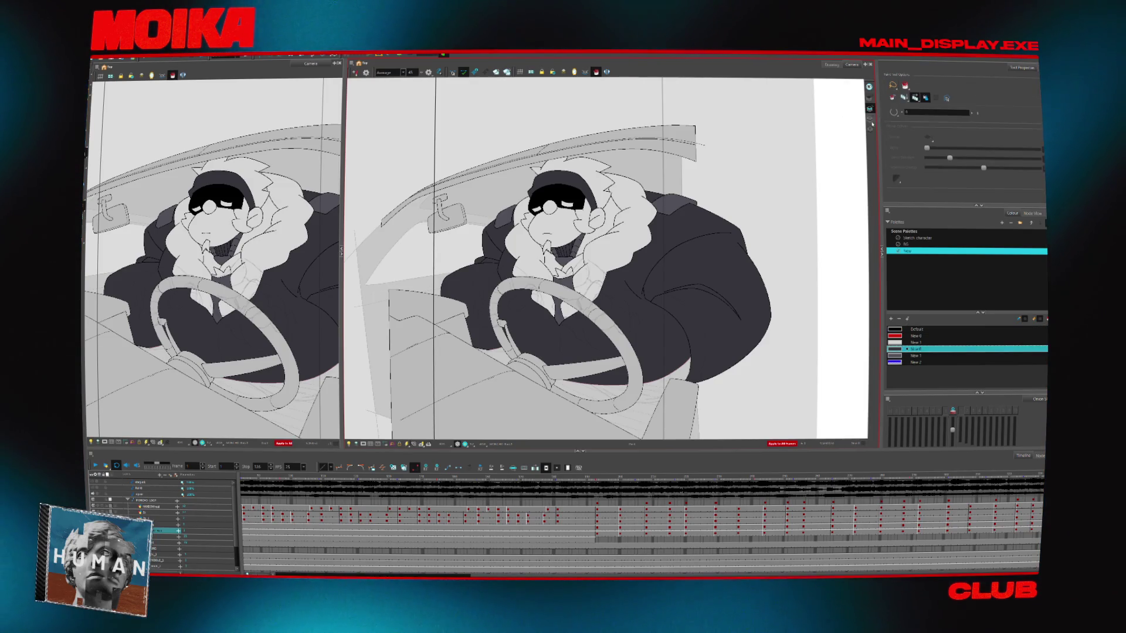
key("Return")
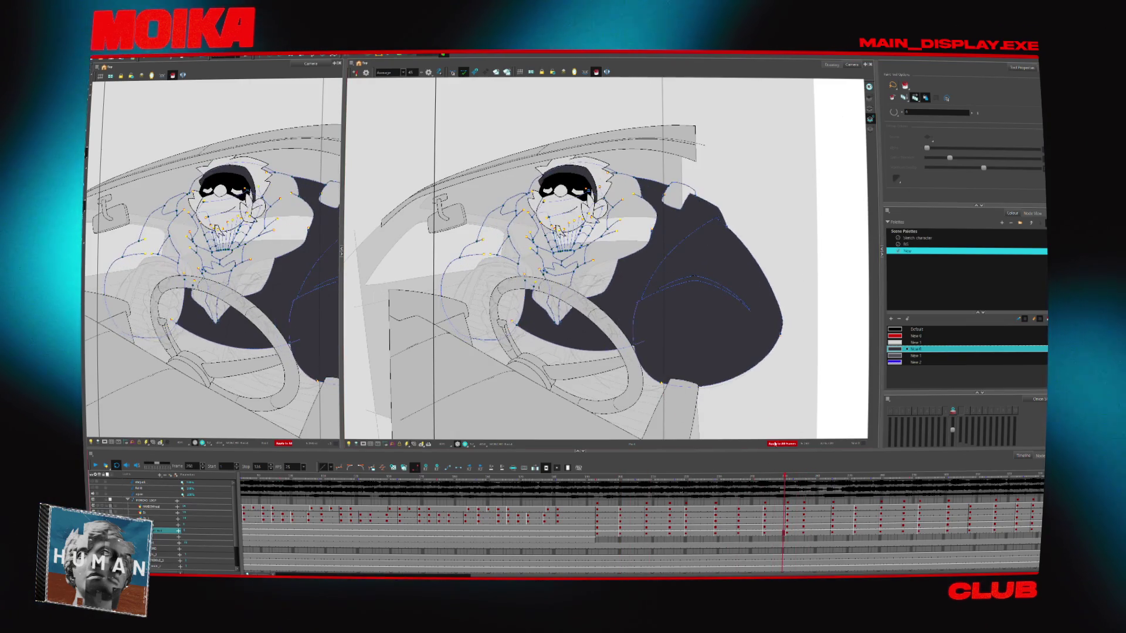
key("d")
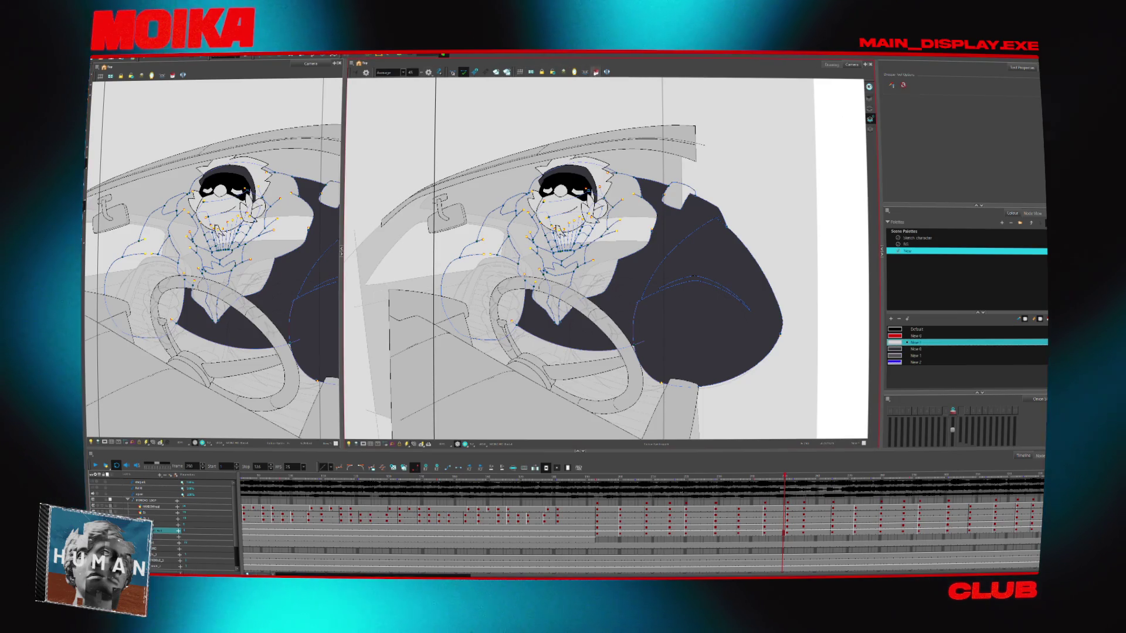
left_click(625, 224)
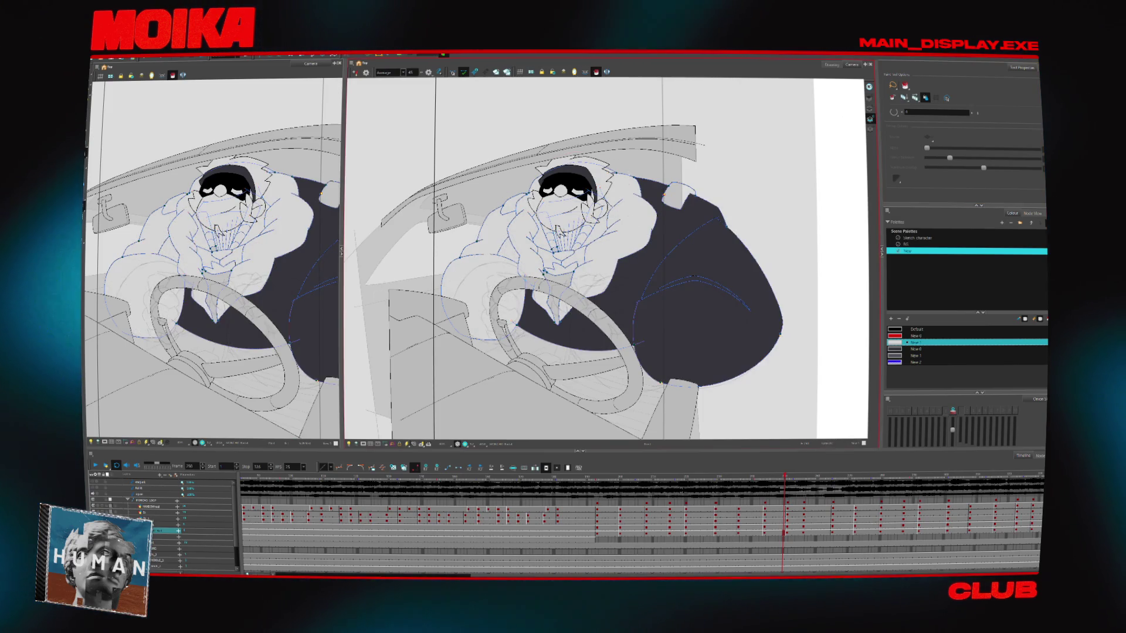
key("period")
key("period")
key("period")
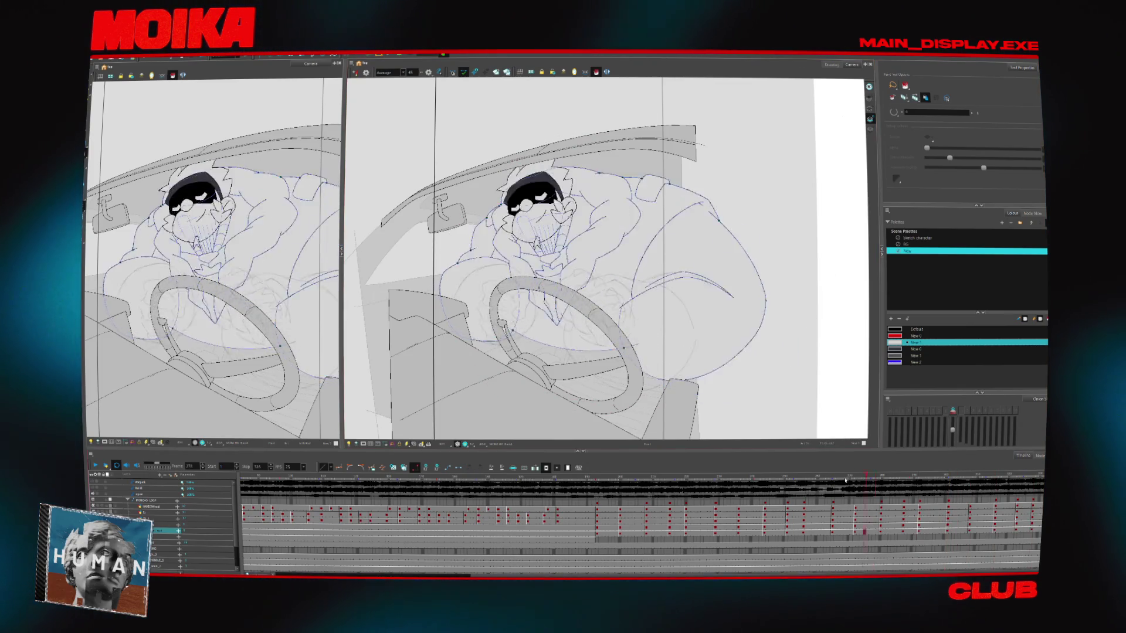
left_click(585, 525)
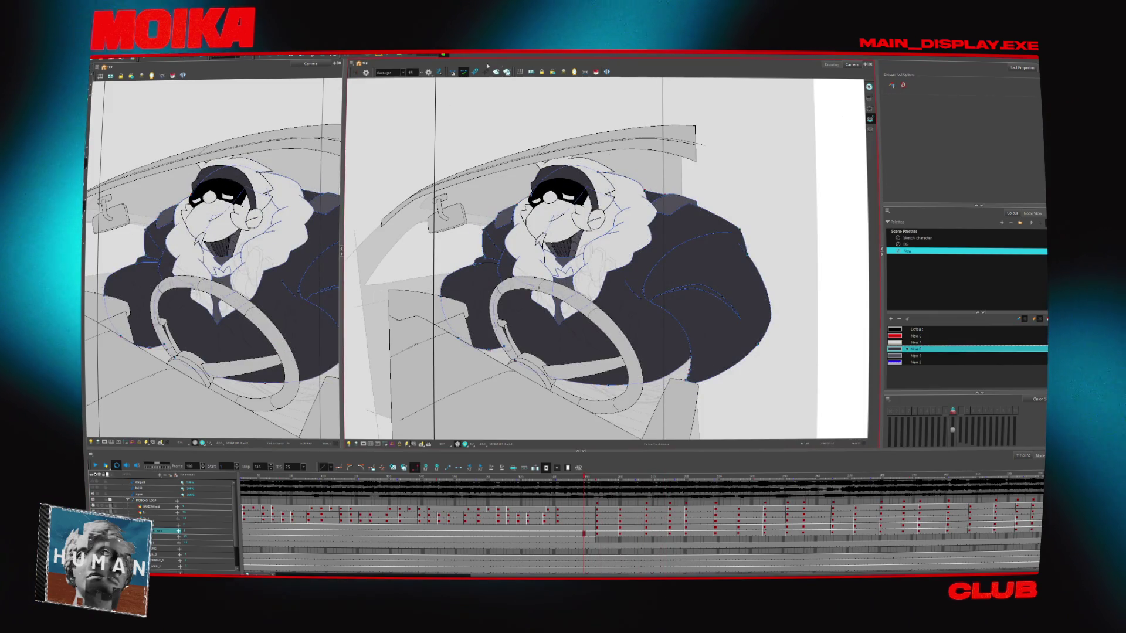
- Scrub through the poses to find the uncoloured line drawings and return to the frame to colour
key("period")
key("alt+s")
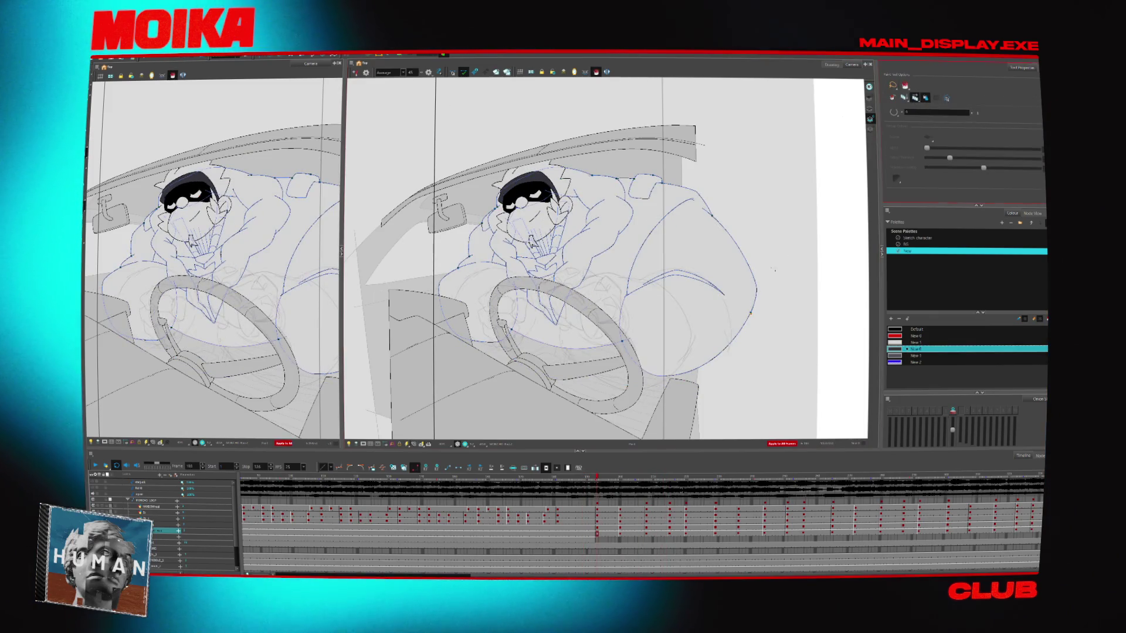
key("Return")
left_click_drag(740, 485, 862, 482)
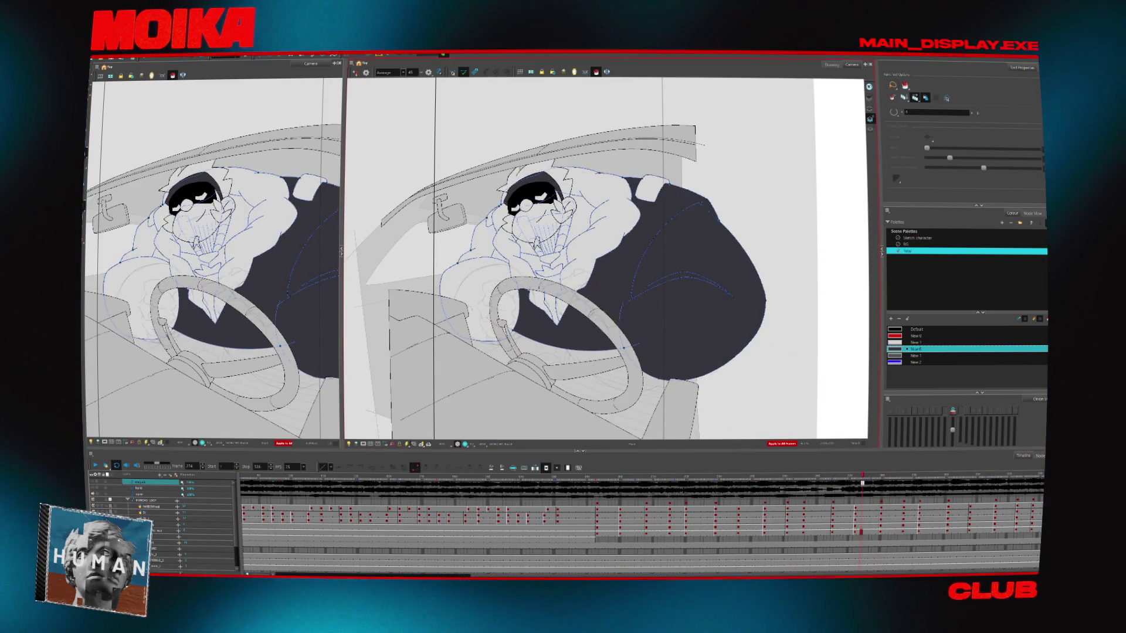
mouse_move(748, 479)
left_mouse_down()
mouse_move(779, 482)
mouse_move(501, 484)
left_mouse_up()
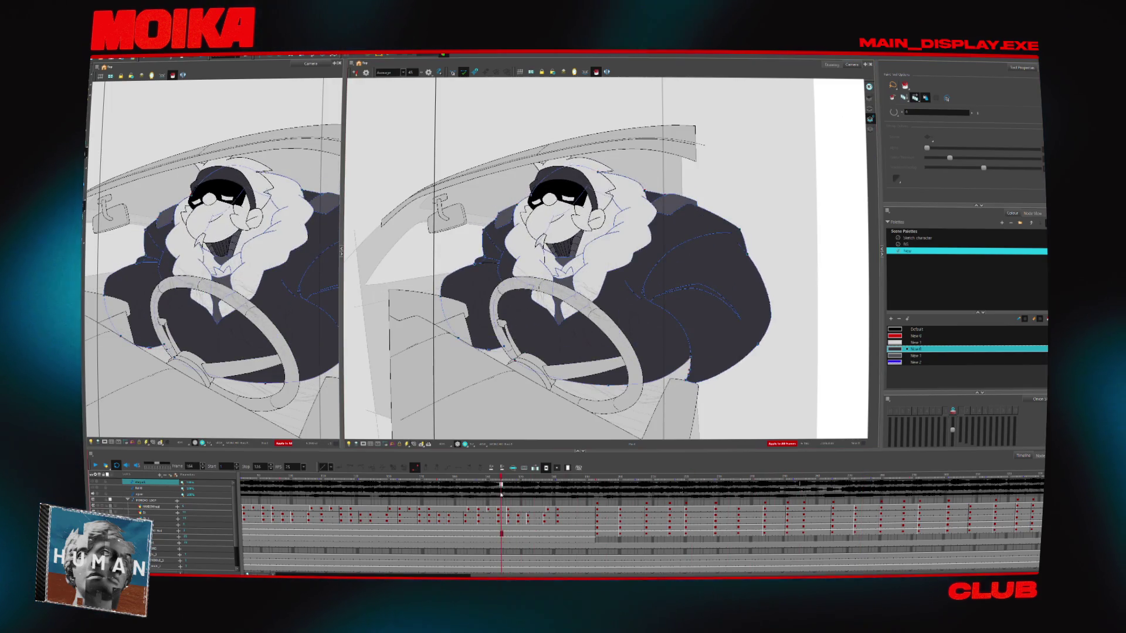
left_click_drag(588, 505, 658, 514)
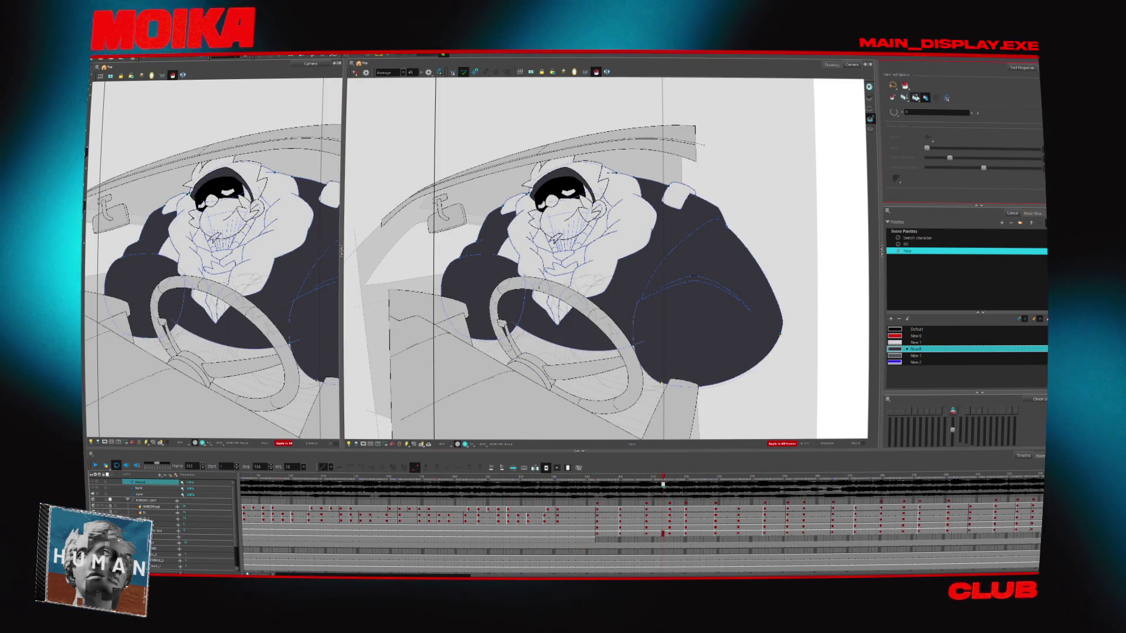
left_click(599, 481)
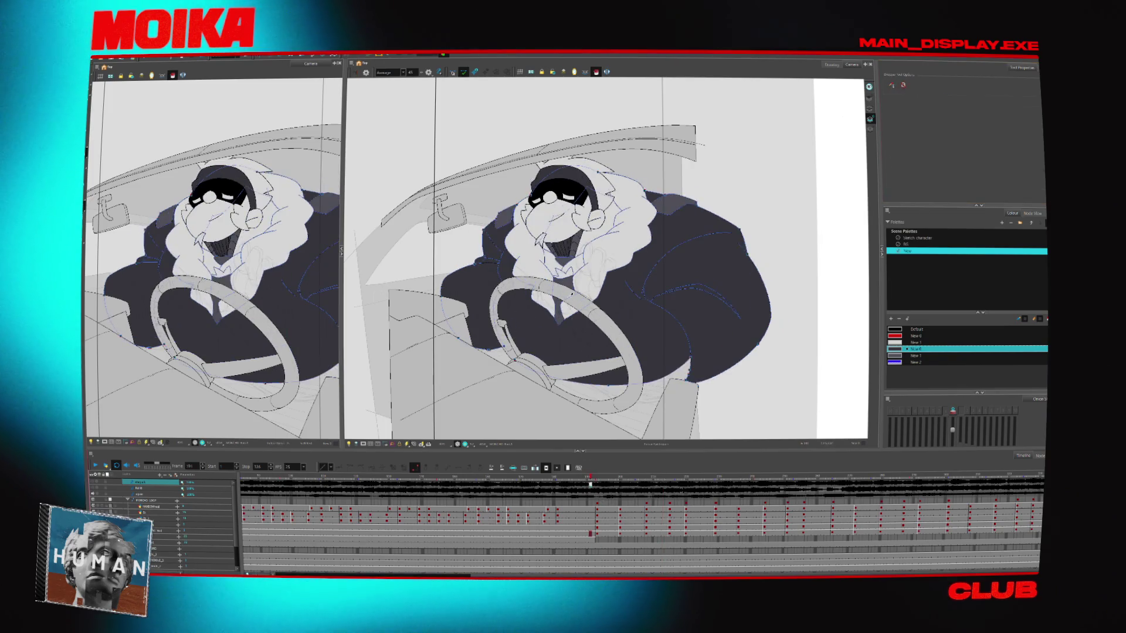
- Paint-fill the driver's coat dark grey, advance to the next uncoloured frame and play back to check
key("alt+z")
left_click(596, 72)
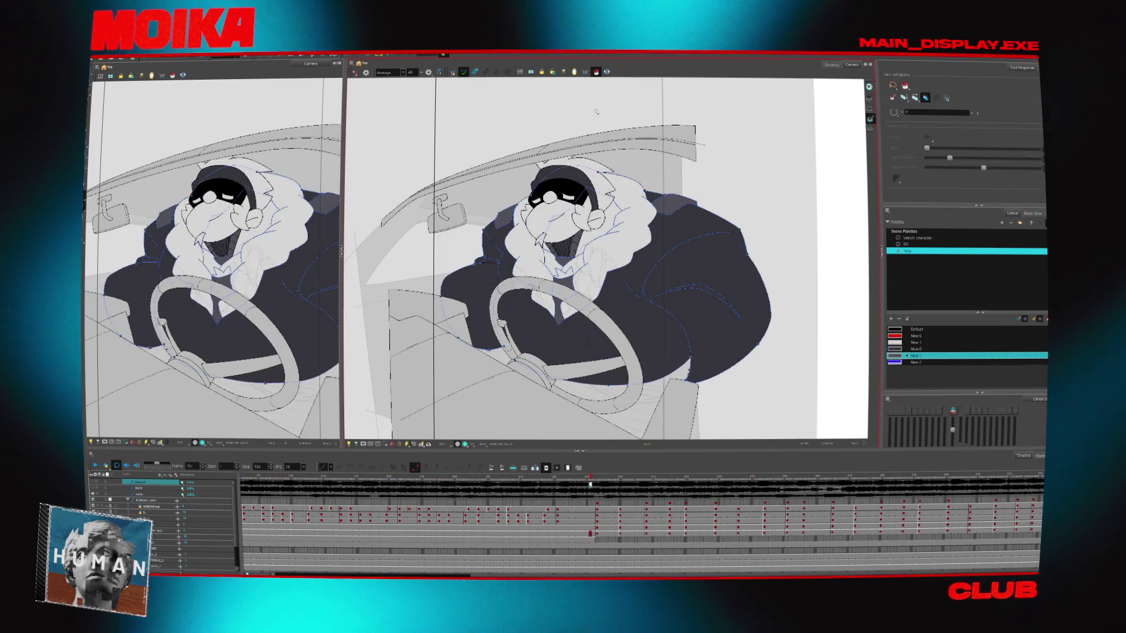
left_click(600, 534)
key("Return")
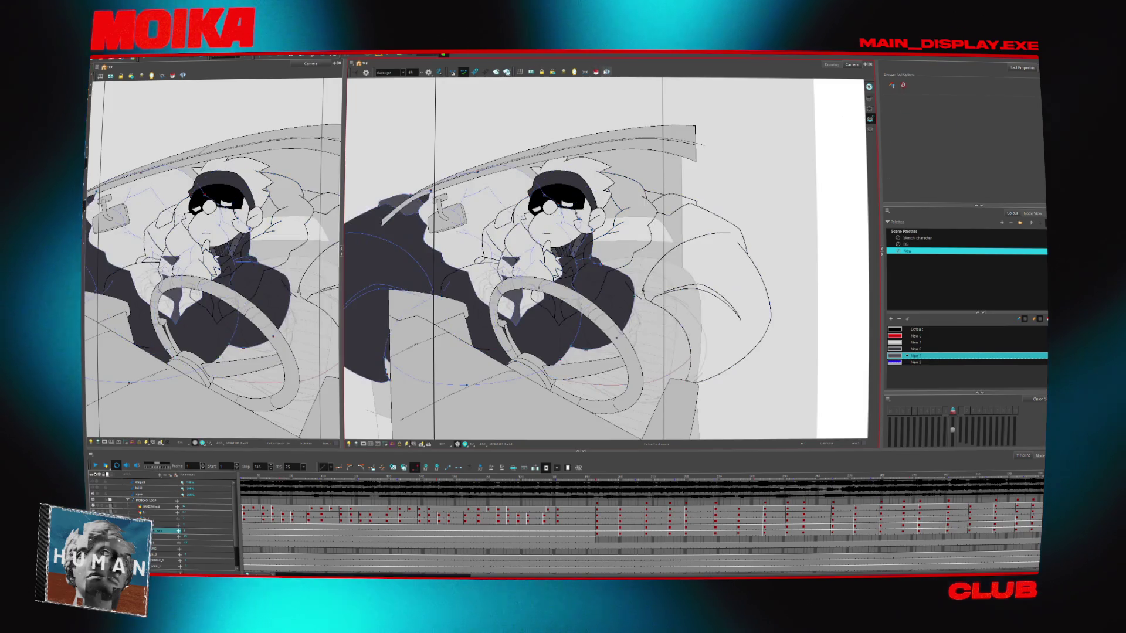
left_click(596, 73)
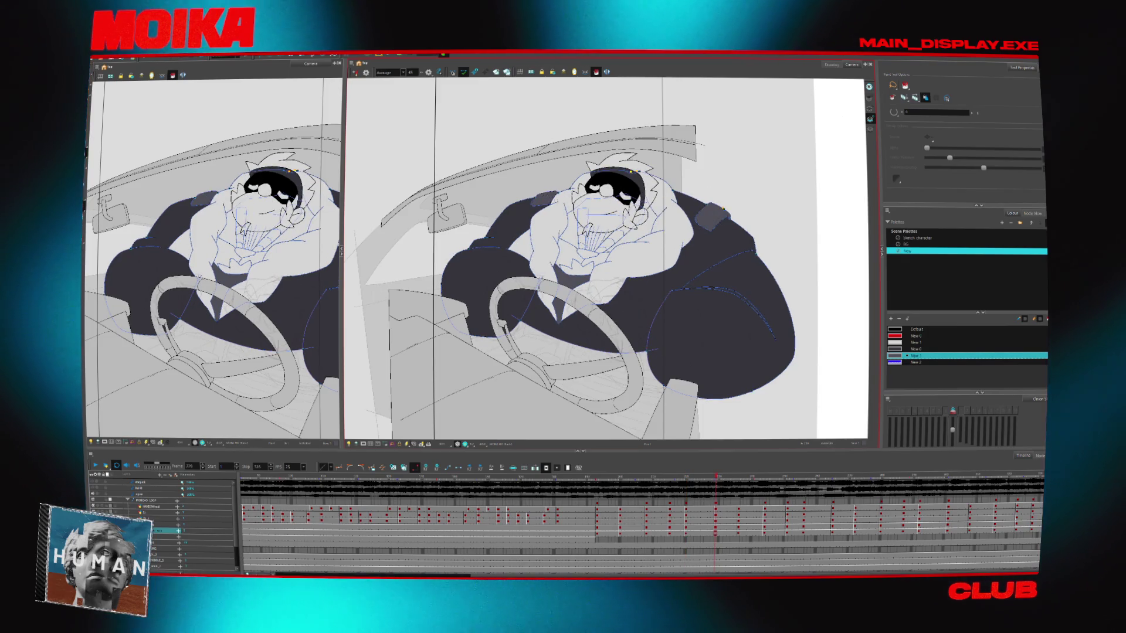
key("alt+z")
left_click(605, 249)
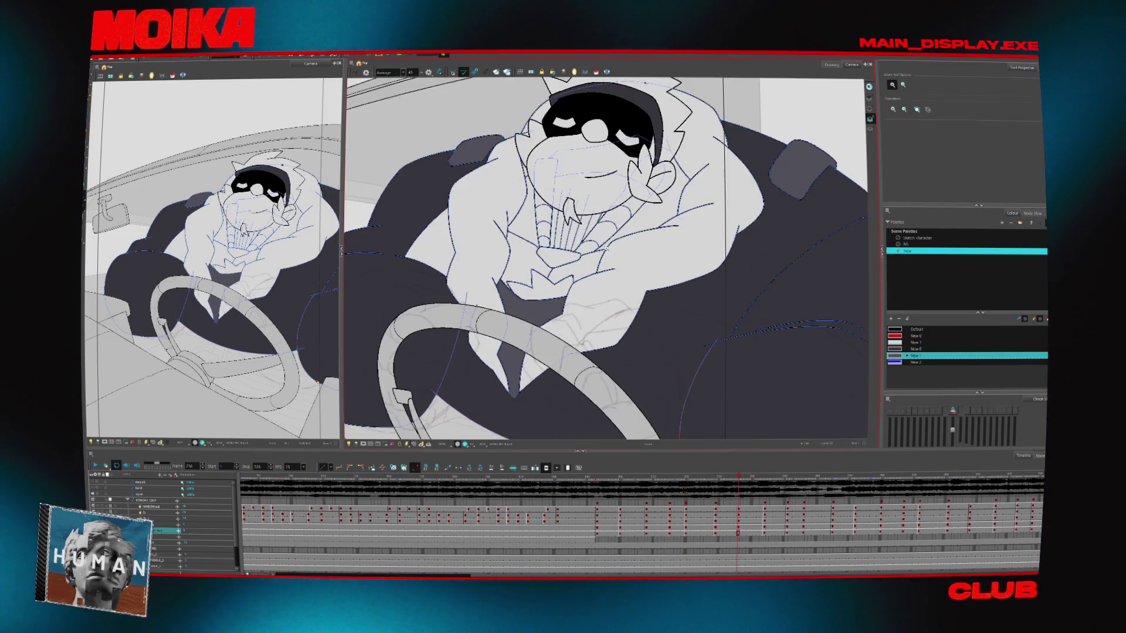
- Fill the seat headrest dark grey on the current frame
key("shift+z")
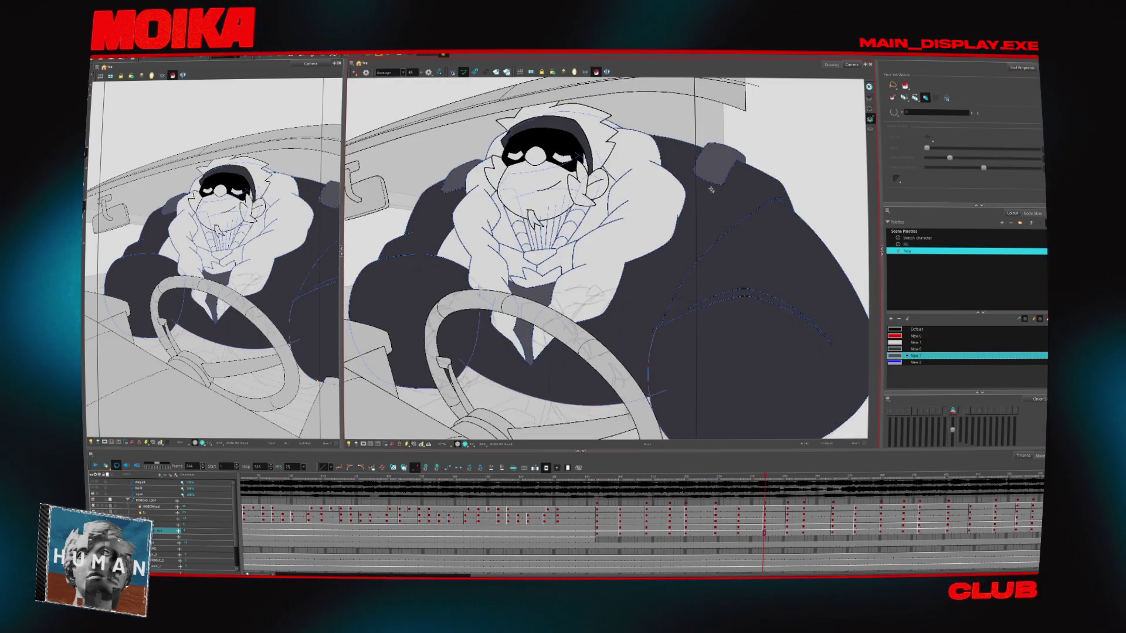
left_click_drag(589, 296, 596, 320)
left_click(670, 180)
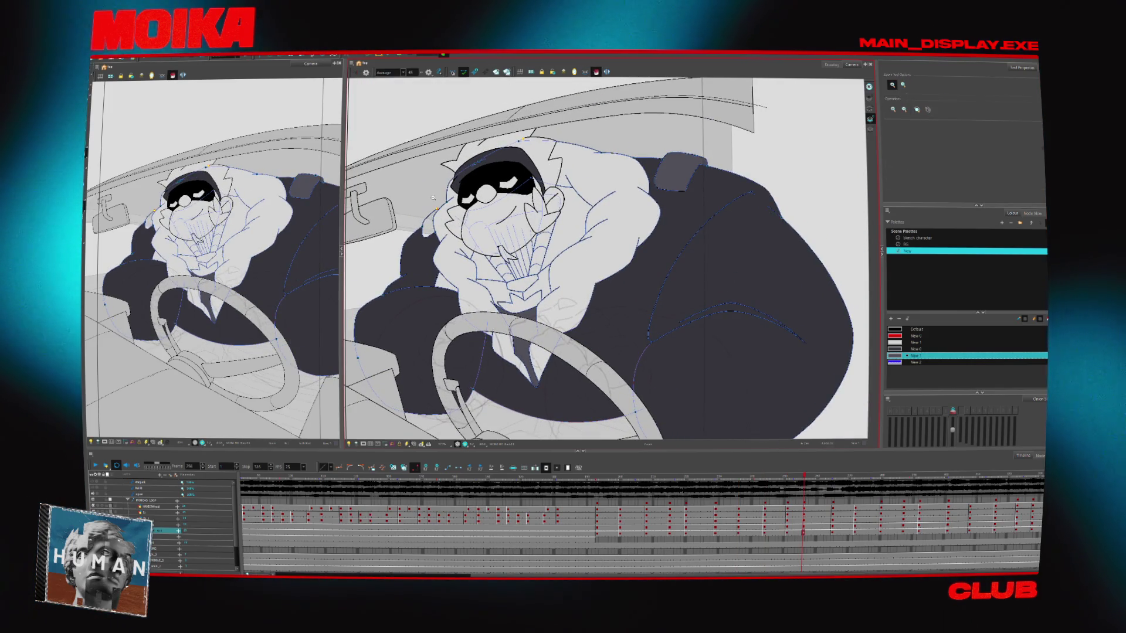
key("alt+z")
key("2")
key("2")
key("2")
key("2")
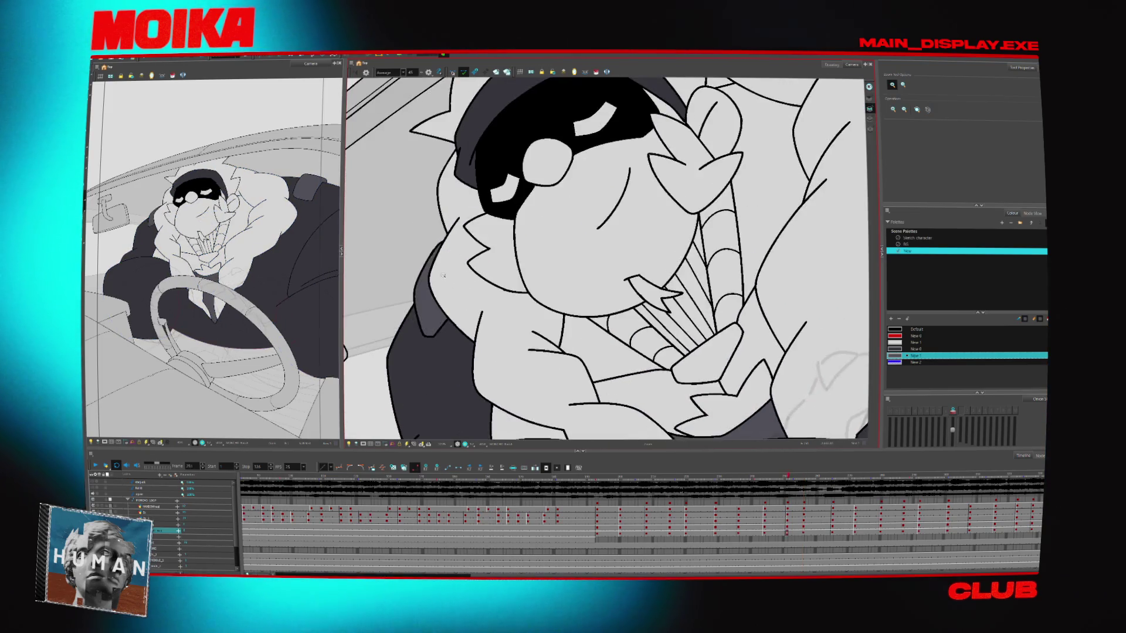
- Step back and forth through frames to the next headrests, switching between the Default and New 1 colours
key("alt+b")
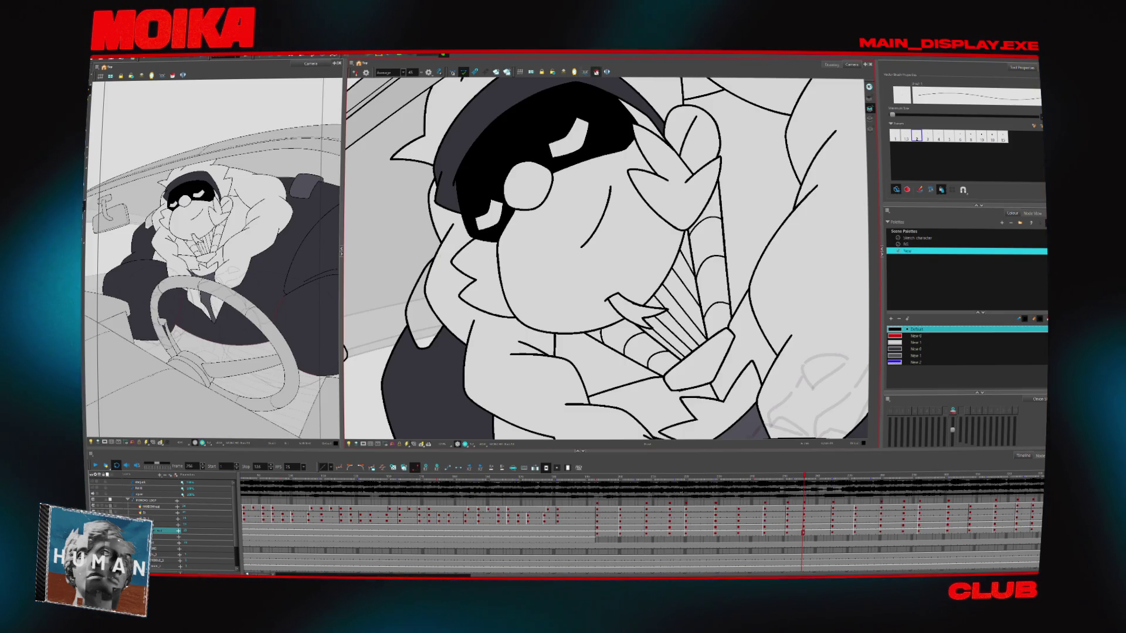
key("alt+d")
key("comma")
key("comma")
key("comma")
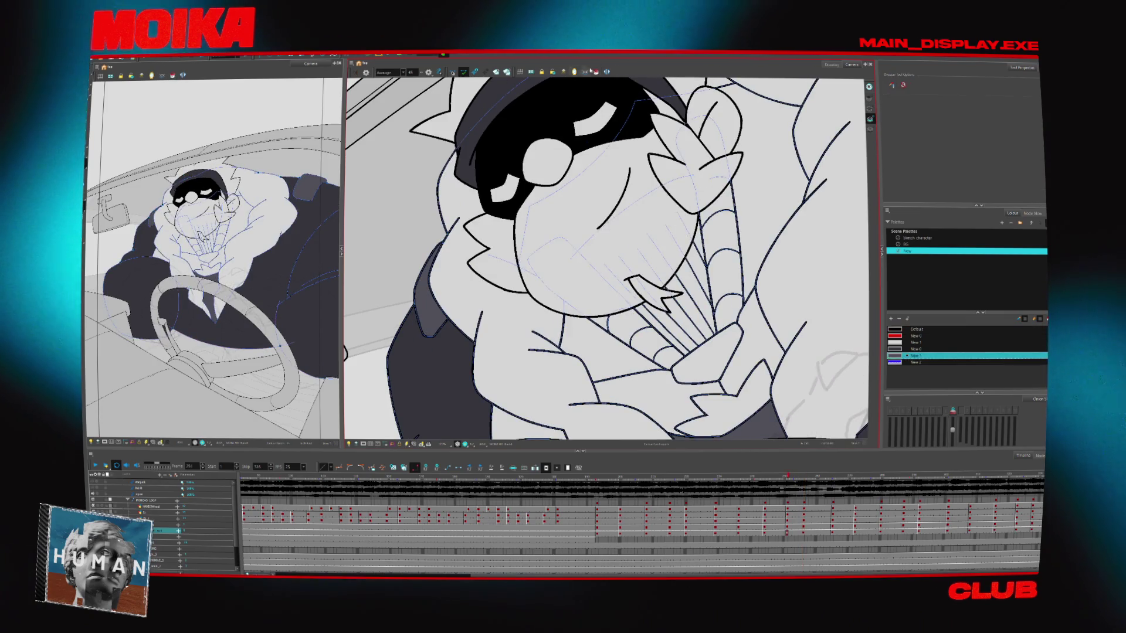
key("alt+z")
key("period")
key("period")
key("period")
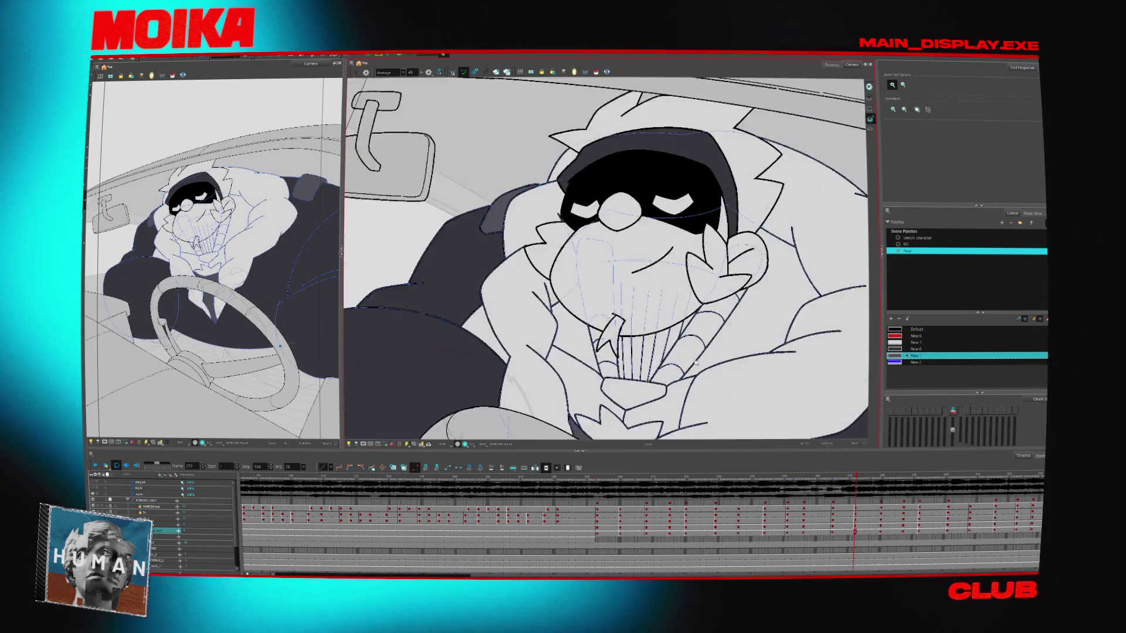
scroll(696, 363, "down", 5)
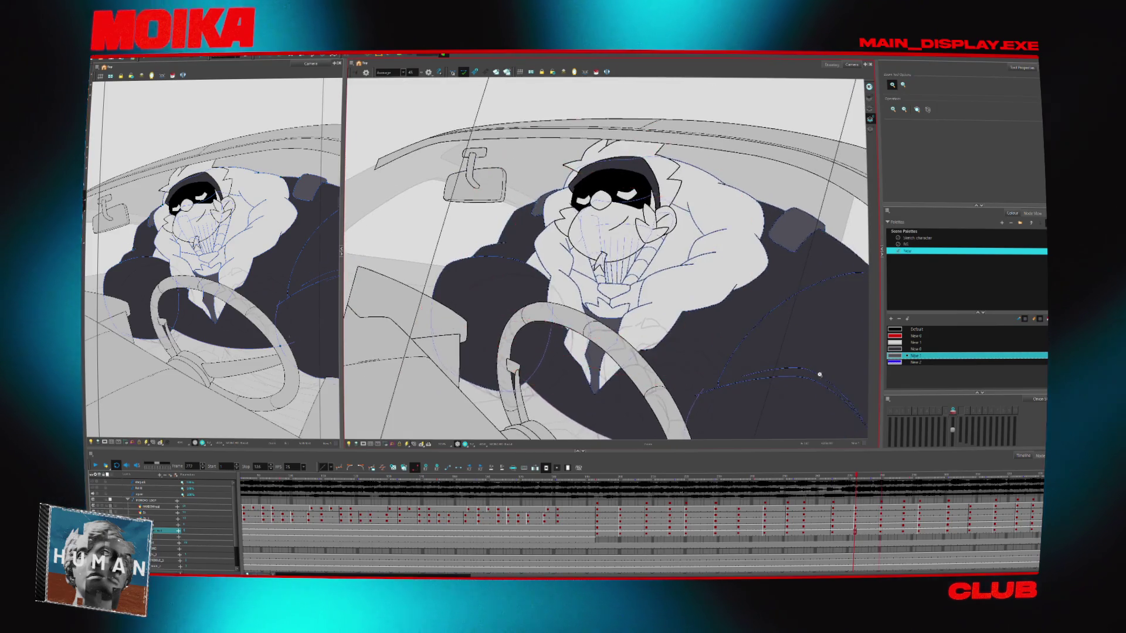
left_click(589, 478)
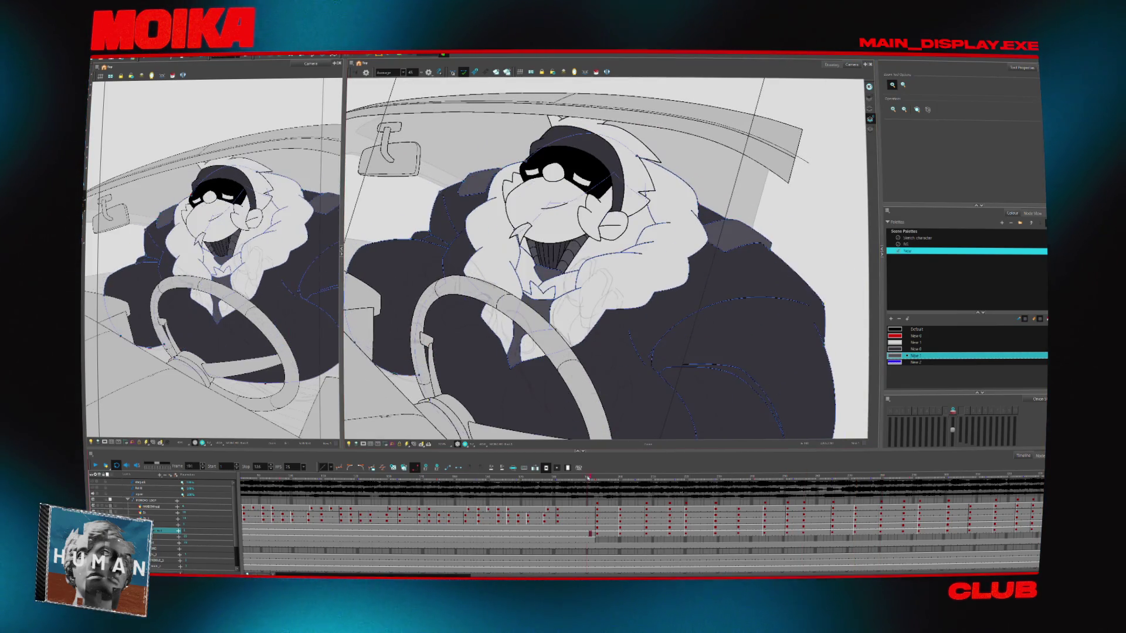
key("alt+s")
left_click(597, 477)
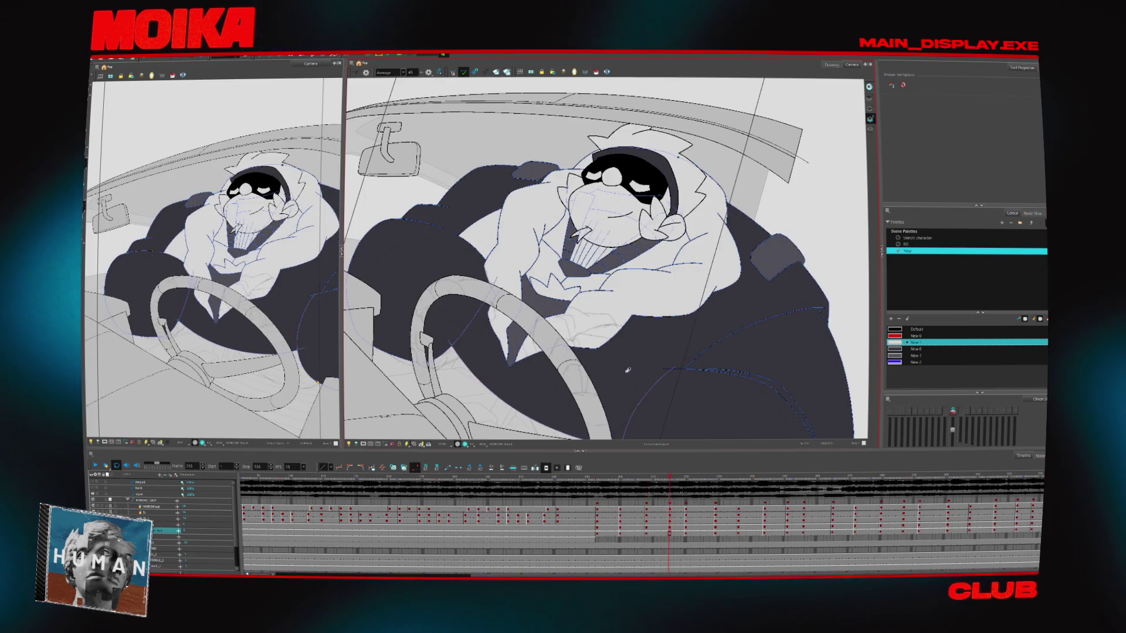
- Choose the New 0 colour and solo the body and seat drawing, hiding head, wheel and background
left_click(906, 349)
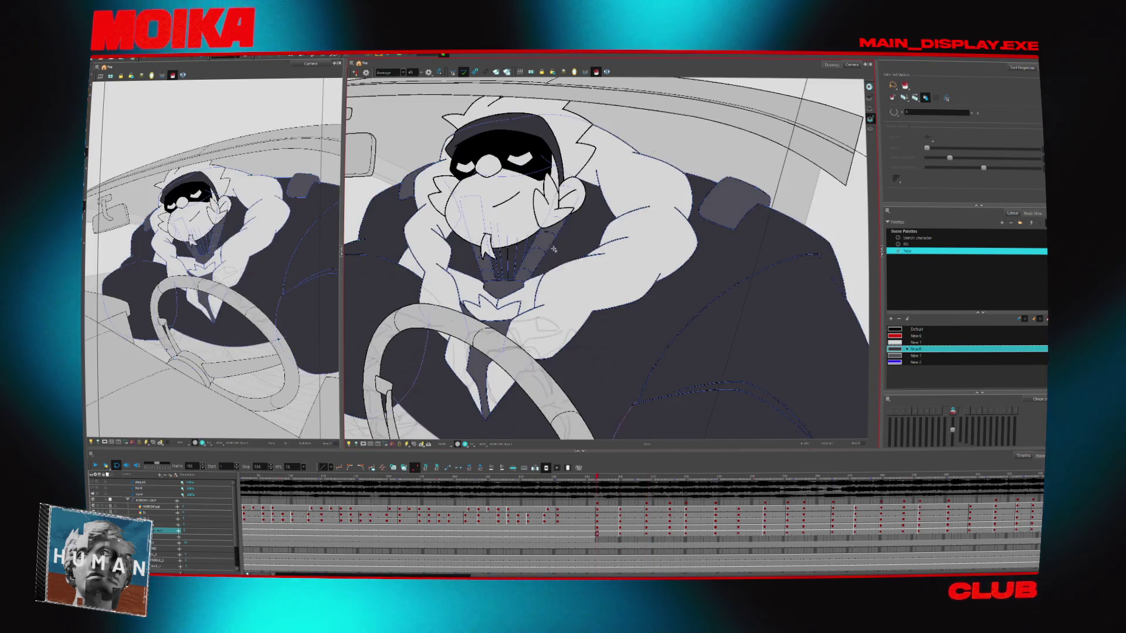
key("alt+z")
left_click(526, 217)
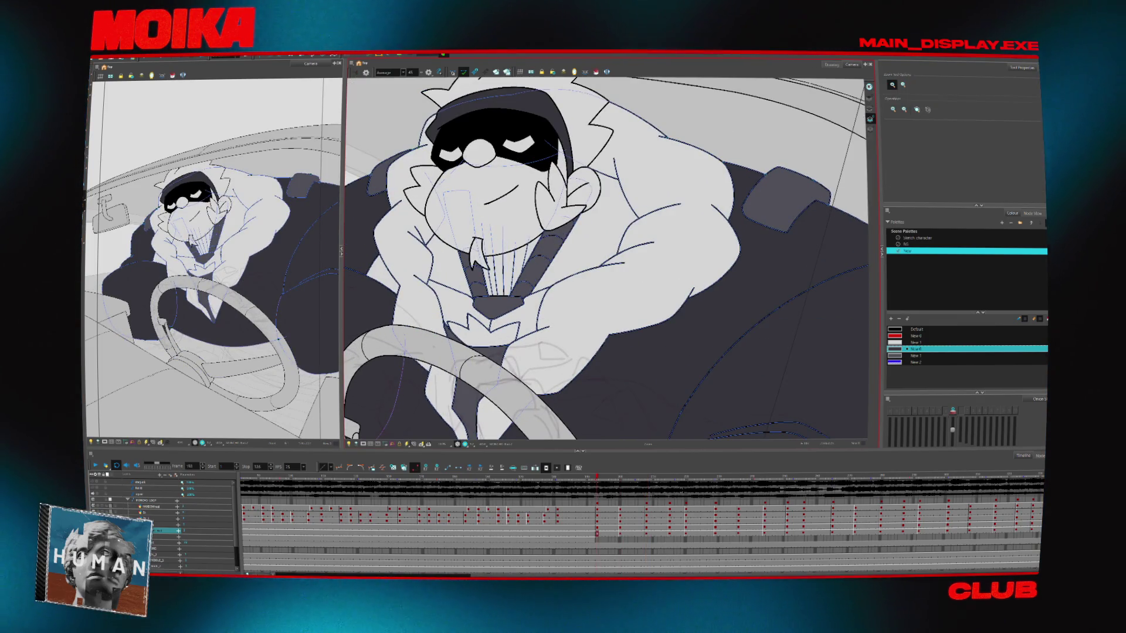
key("d")
left_click(631, 264)
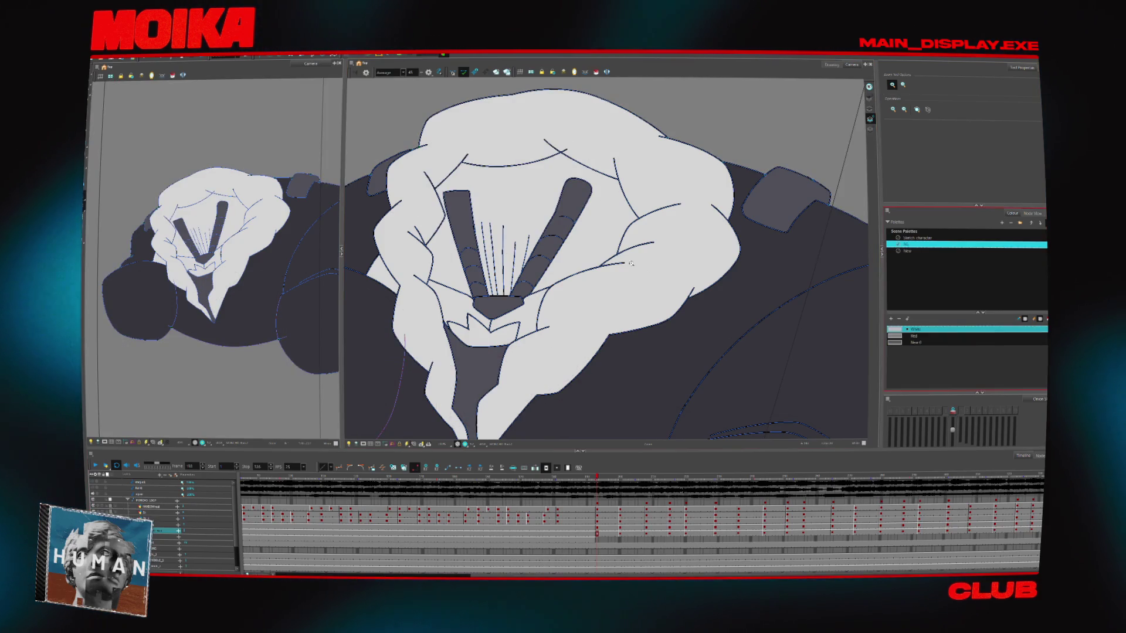
- Draw a brush stroke across the bottom of the V collar on the body drawing
key("alt+b")
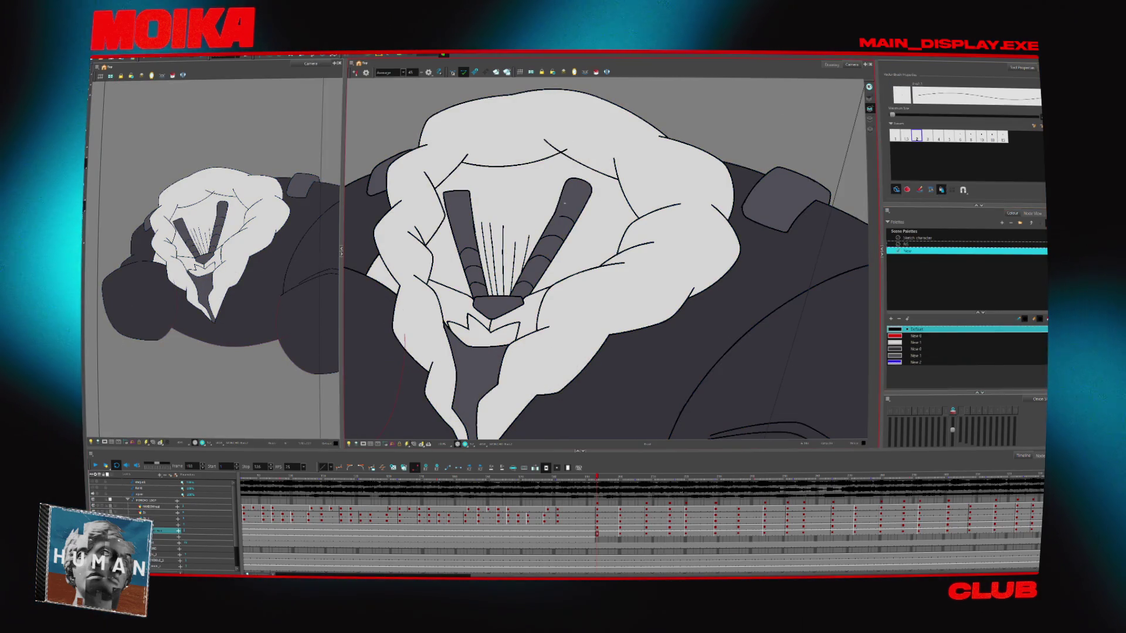
left_click_drag(463, 205, 563, 200)
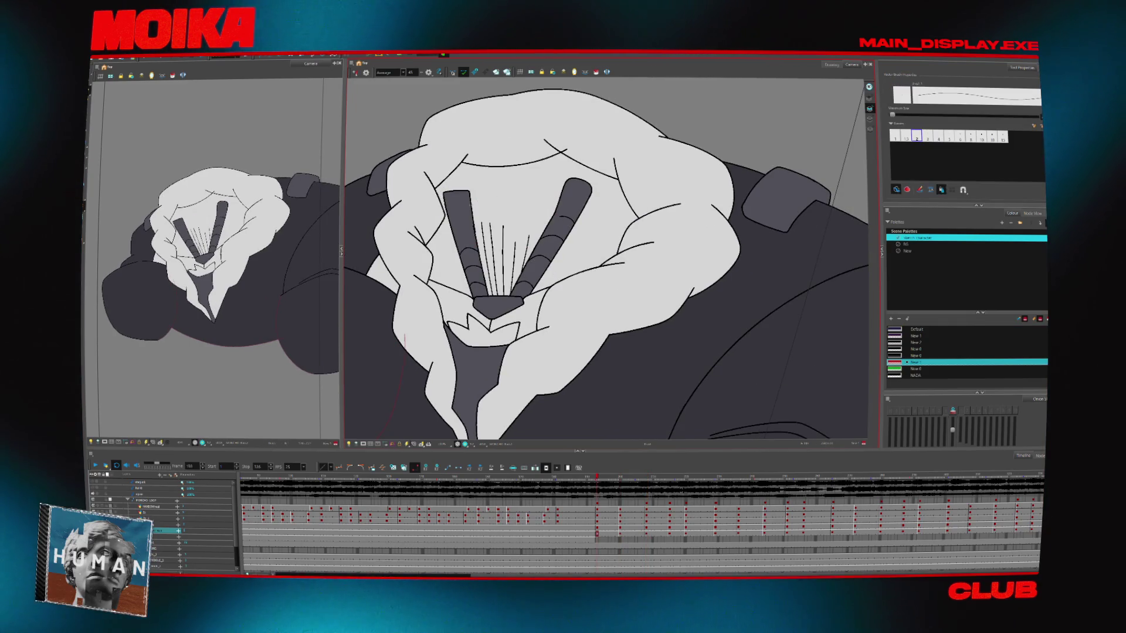
left_click(596, 72)
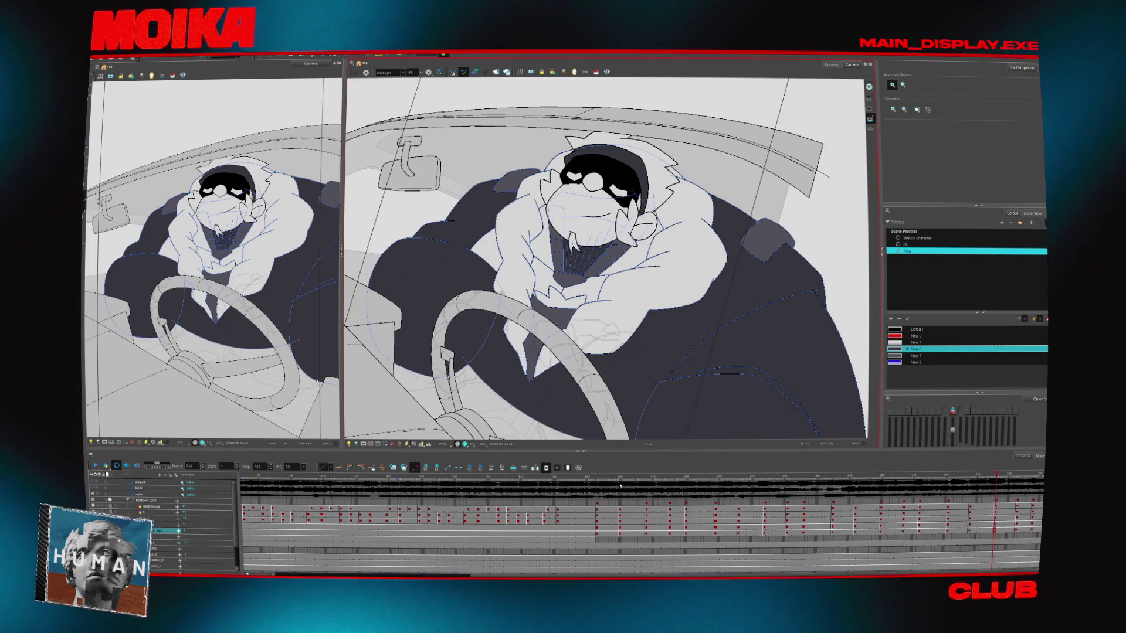
- Return to an early frame, zoom the Camera view in on the driver, and play the animation
left_click(866, 534)
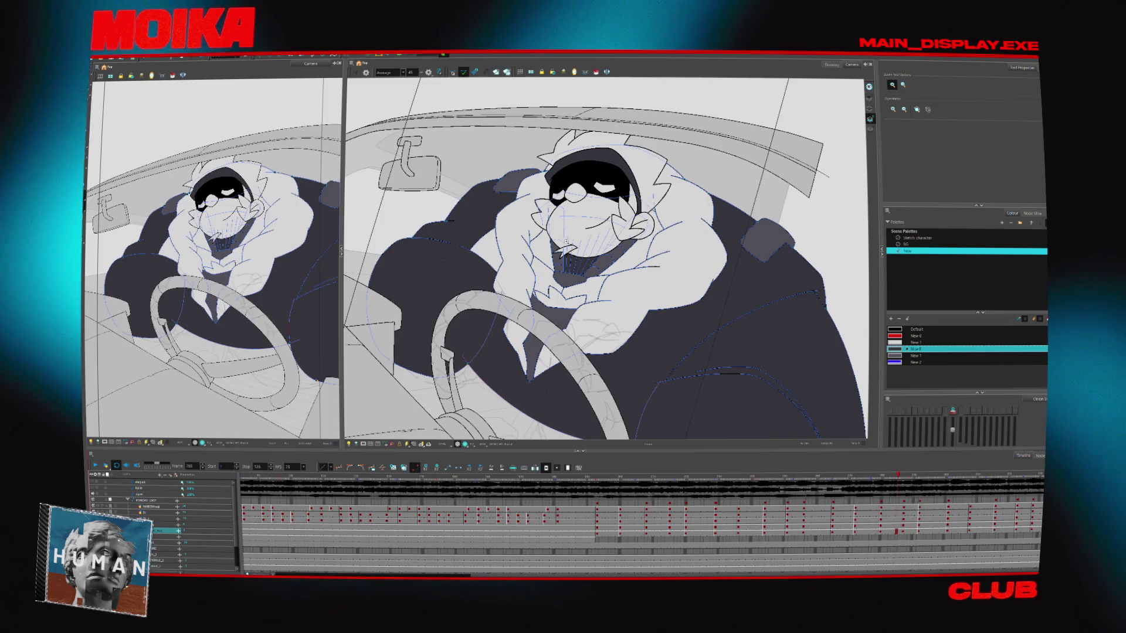
key("shift+m")
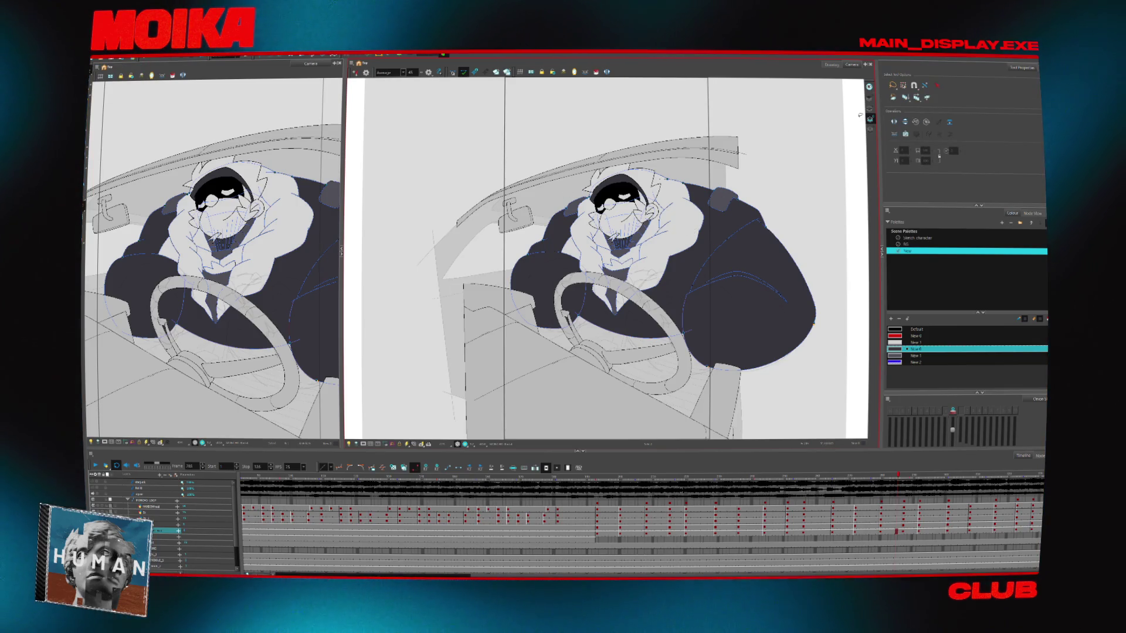
mouse_move(595, 477)
left_mouse_down()
mouse_move(743, 487)
mouse_move(718, 486)
left_mouse_up()
key("comma")
key("comma")
key("comma")
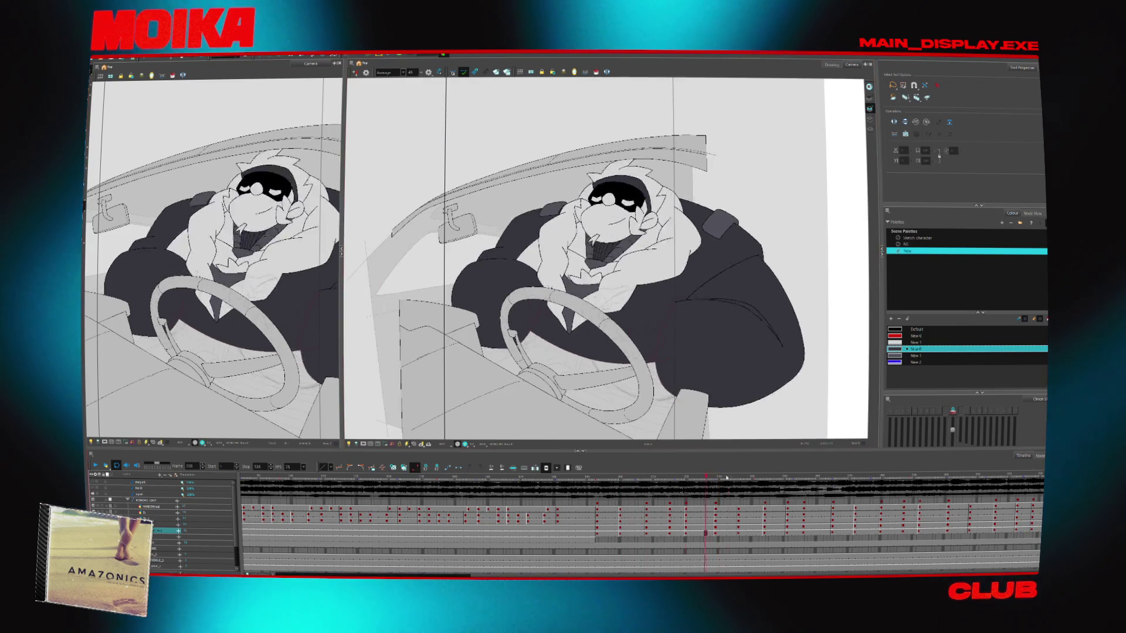
left_click(419, 476)
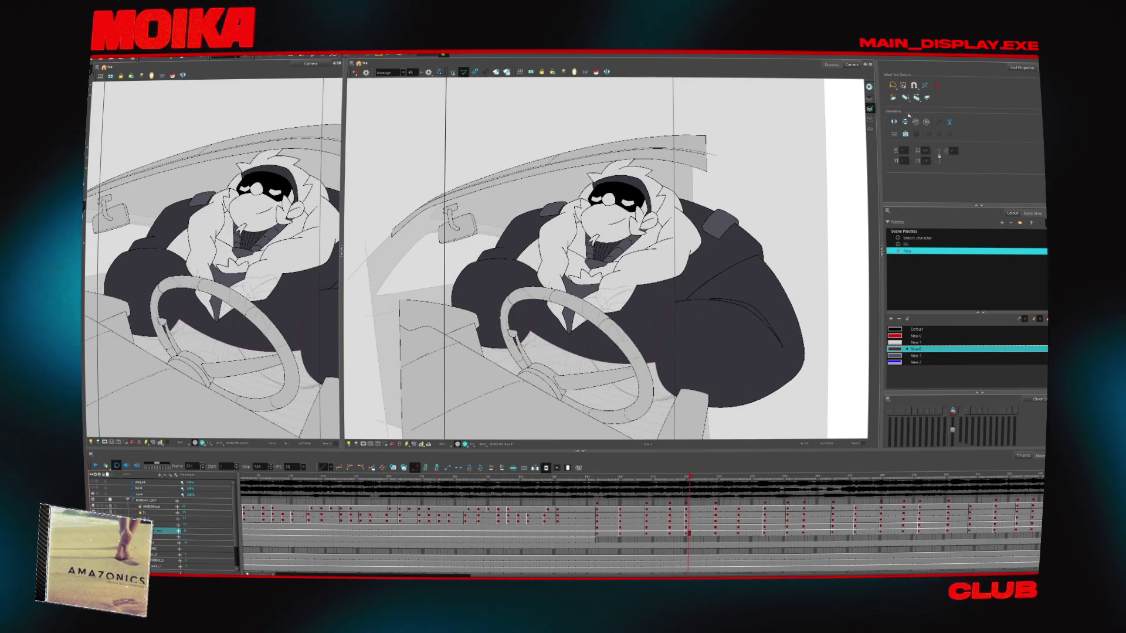
key("alt+z")
left_click(506, 236)
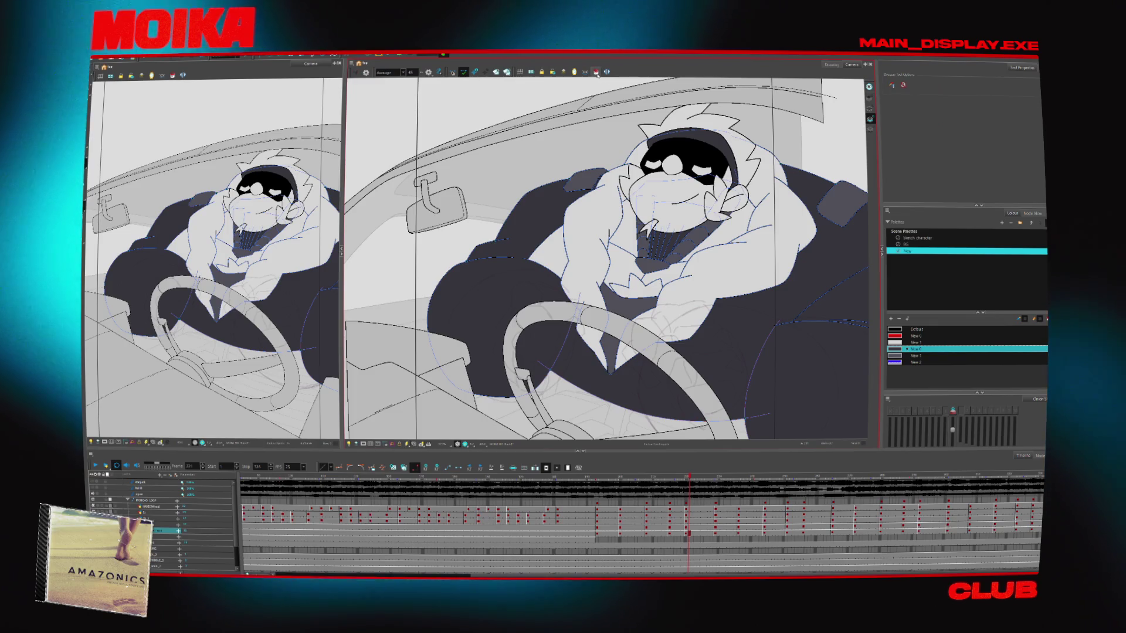
left_click(597, 73)
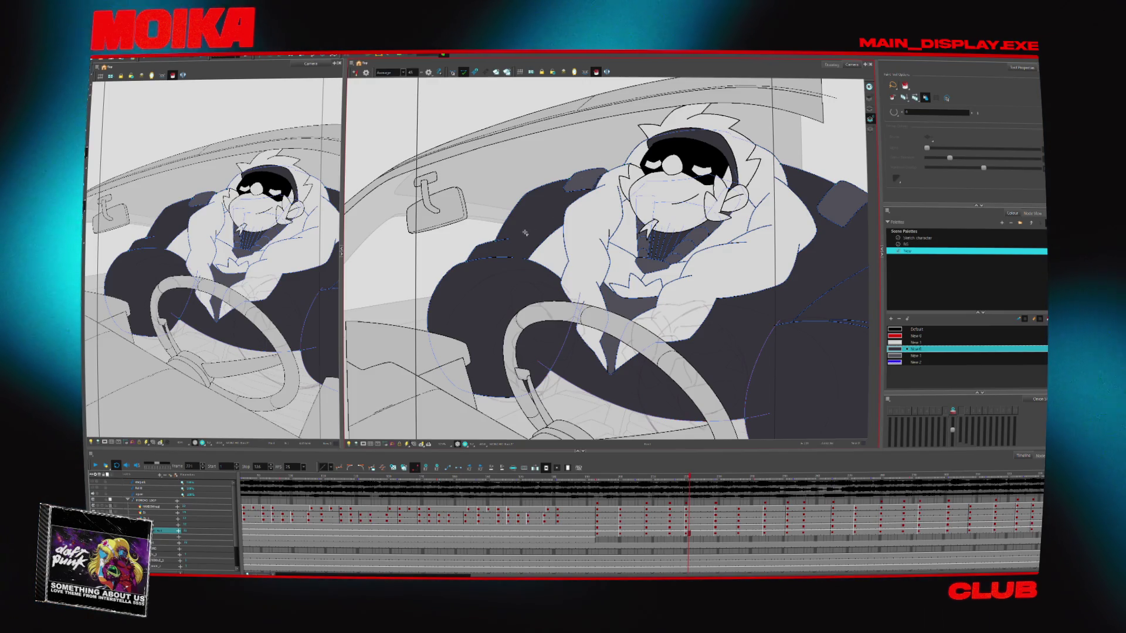
key("Return")
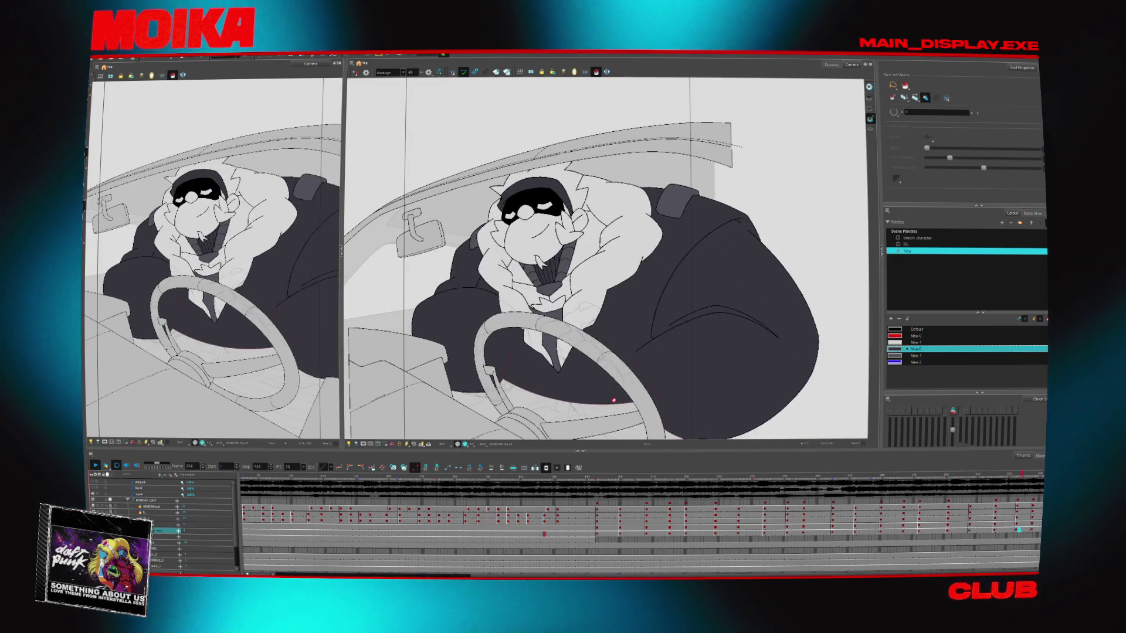
- Stop on a mid-animation frame and select the sketch layer with the other layers faded
left_click(607, 481)
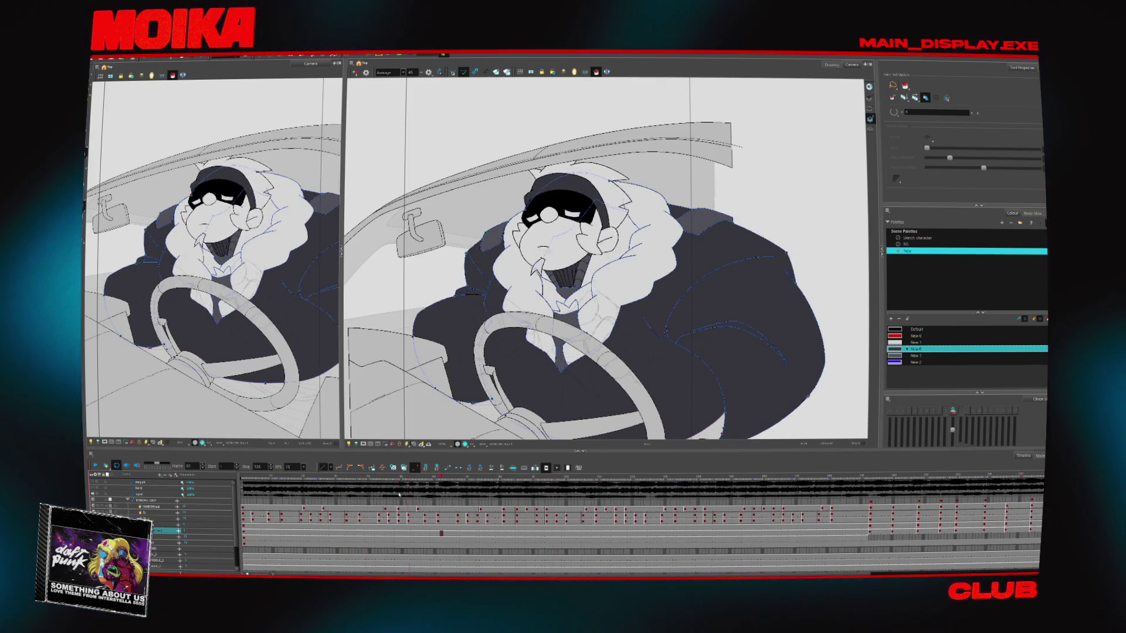
left_click(530, 534)
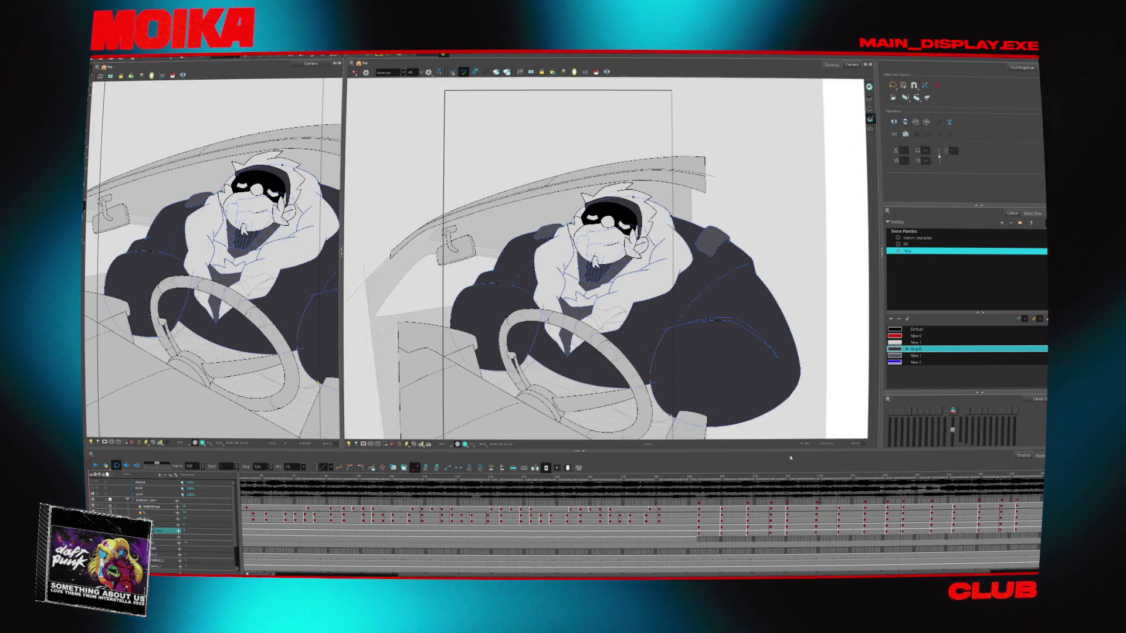
left_click(715, 481)
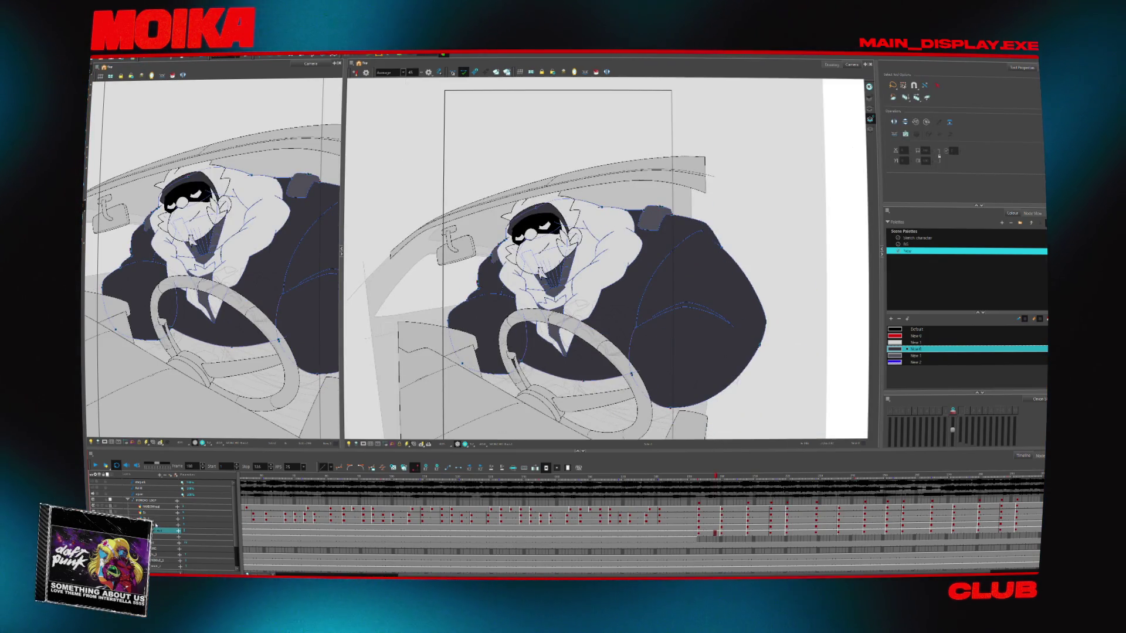
left_click(153, 512)
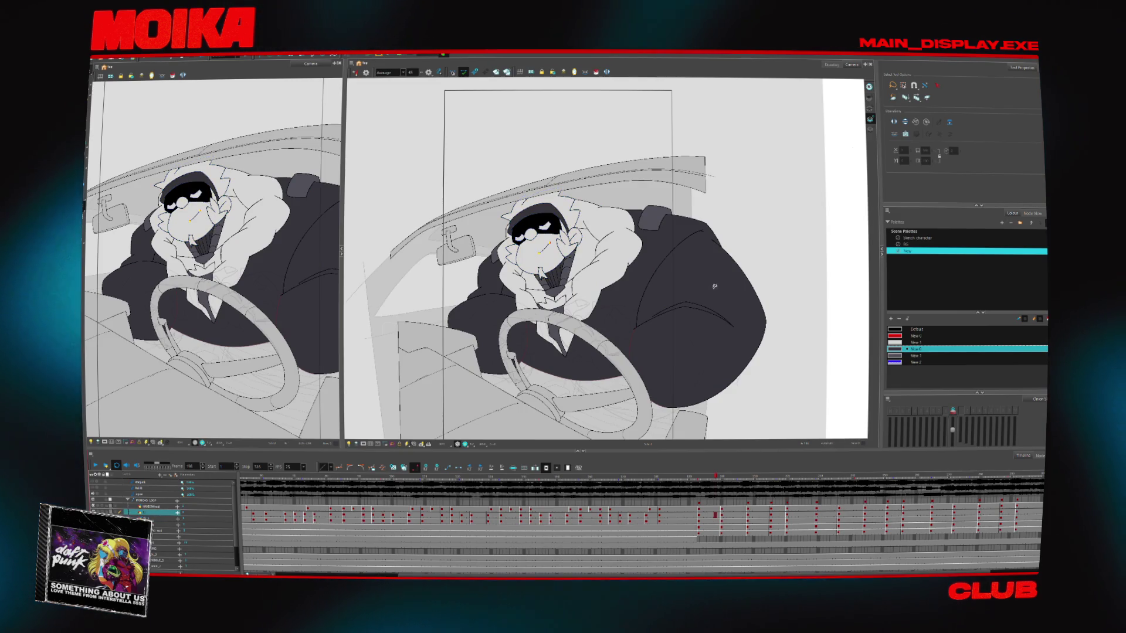
left_click_drag(747, 281, 758, 245)
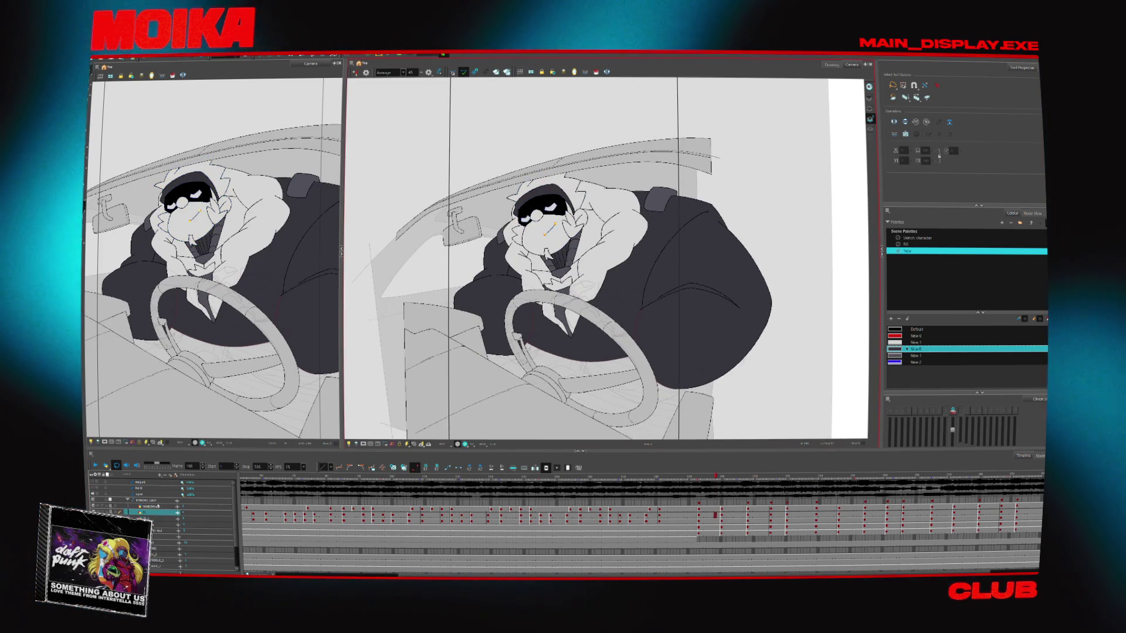
left_click(154, 506)
- Zoom in on the hands and step back three drawings through earlier hand poses
scroll(532, 299, "up", 3)
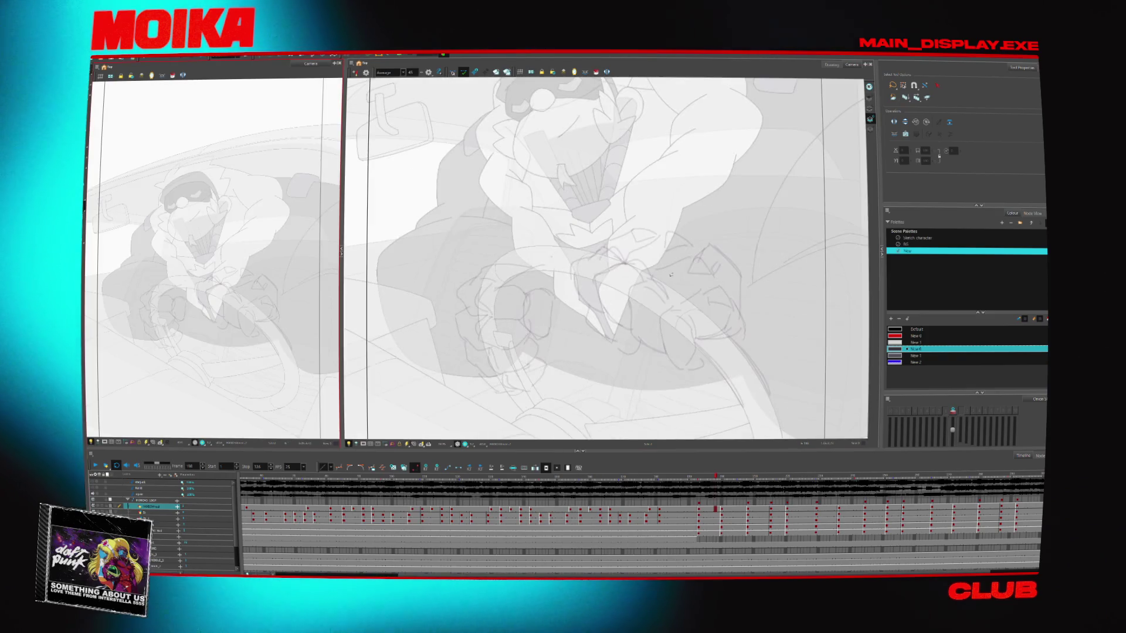
left_click_drag(780, 275, 728, 263)
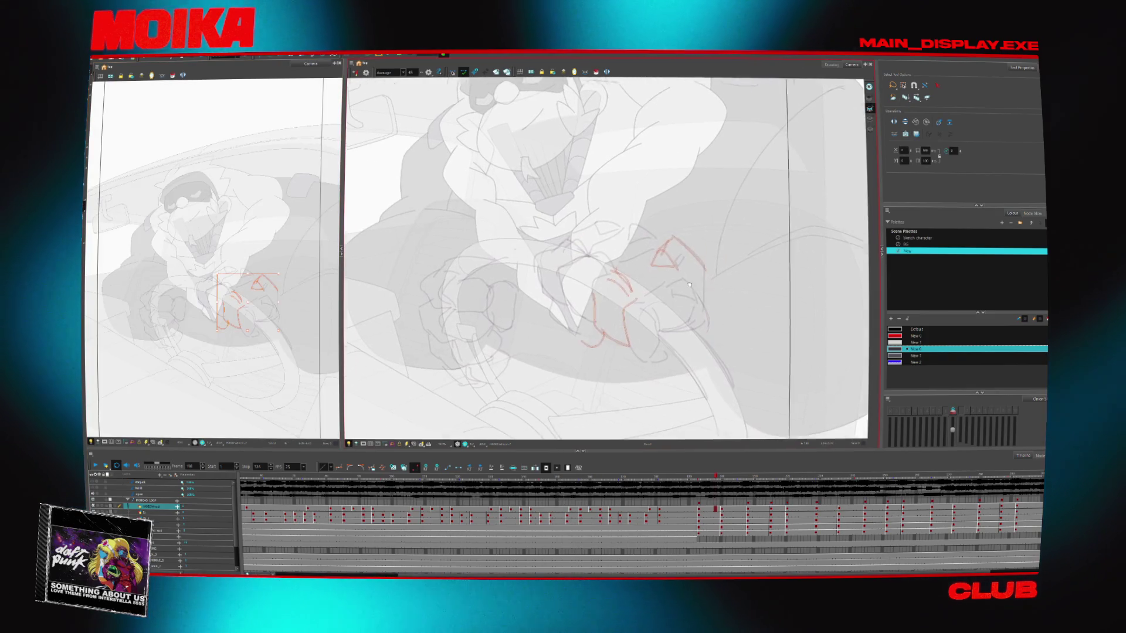
key("f")
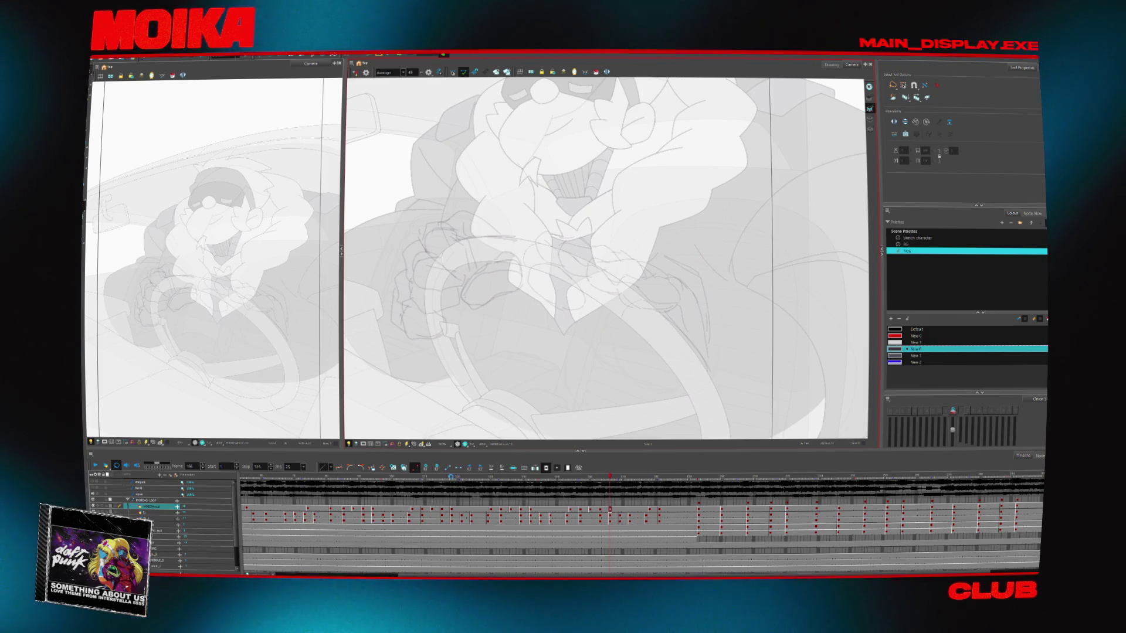
key("f")
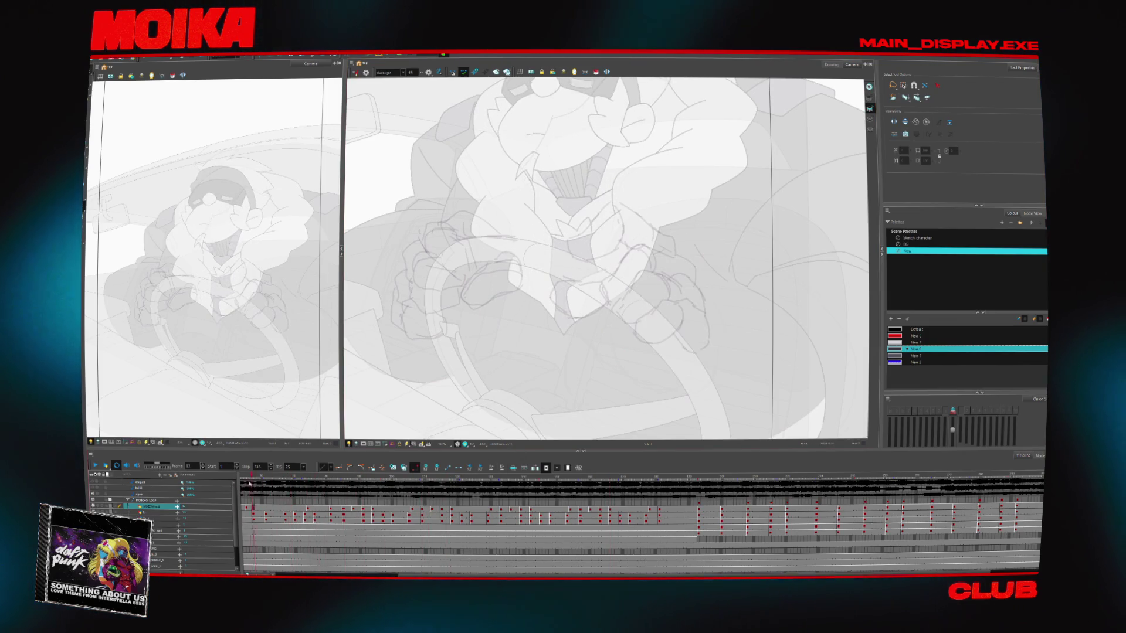
key("f")
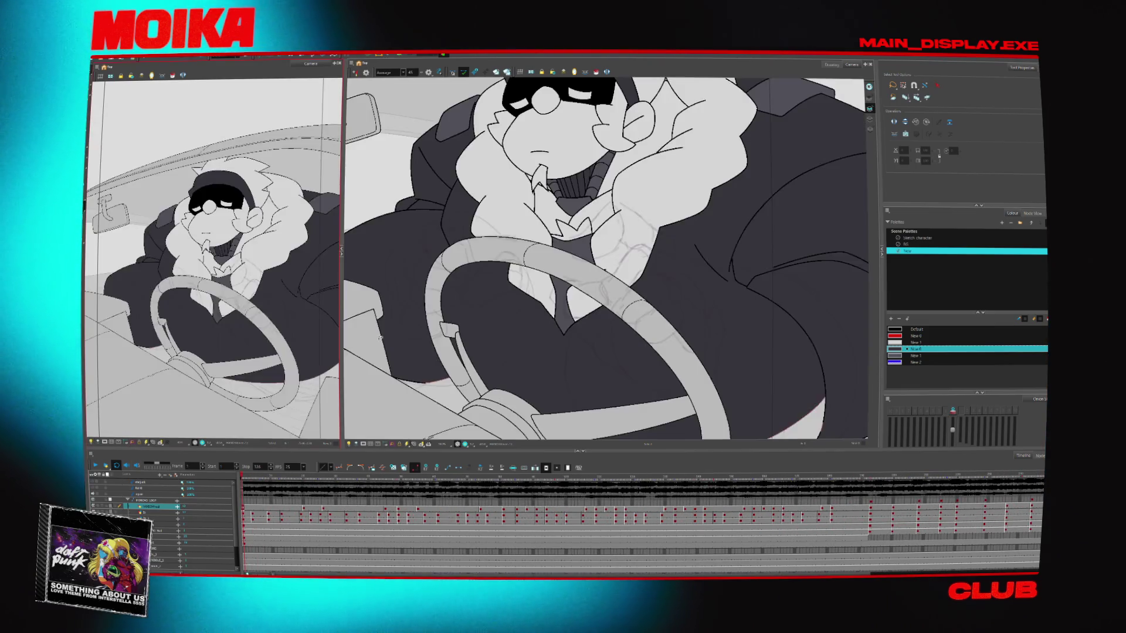
left_click(921, 239)
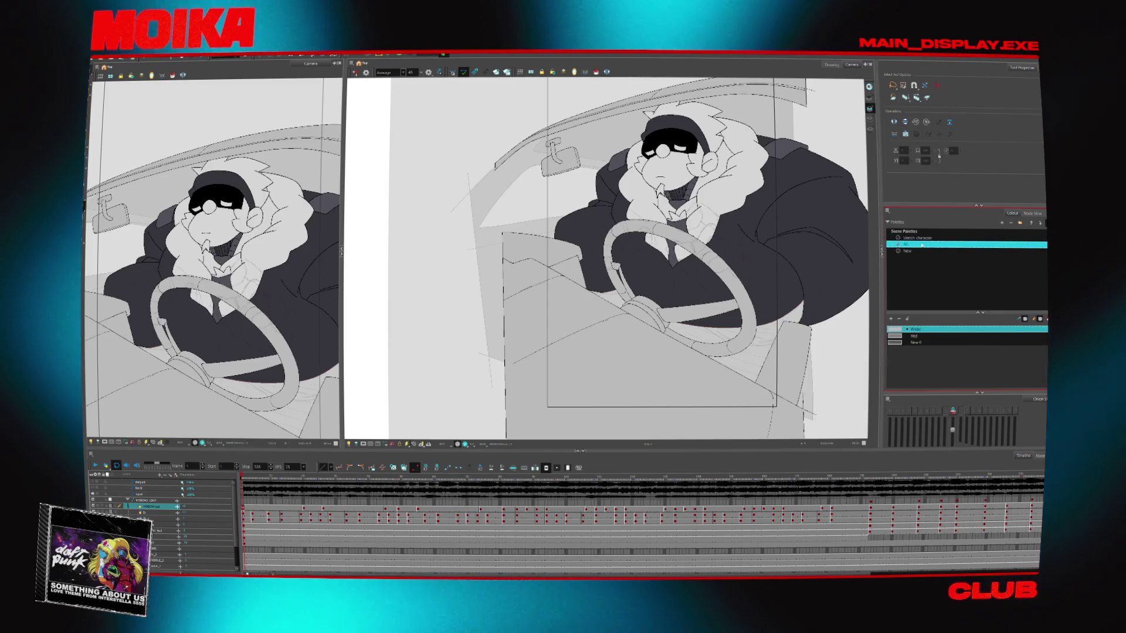
- Open the Colour Picker from Default, choose New 1 as the drawing colour, and close it
double_click(895, 330)
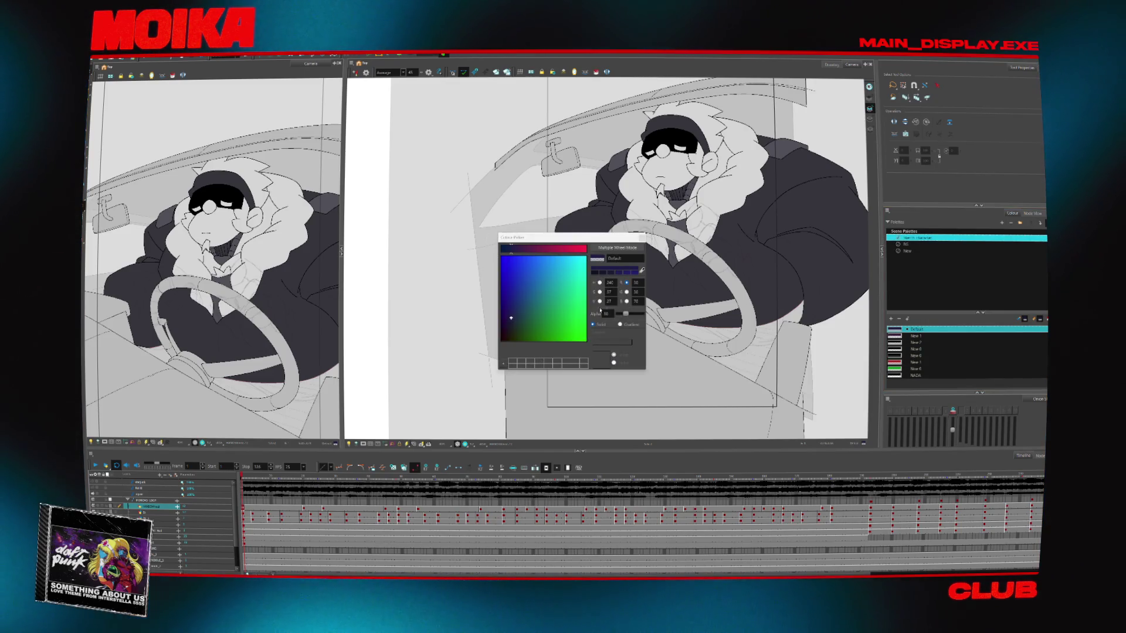
left_click(908, 336)
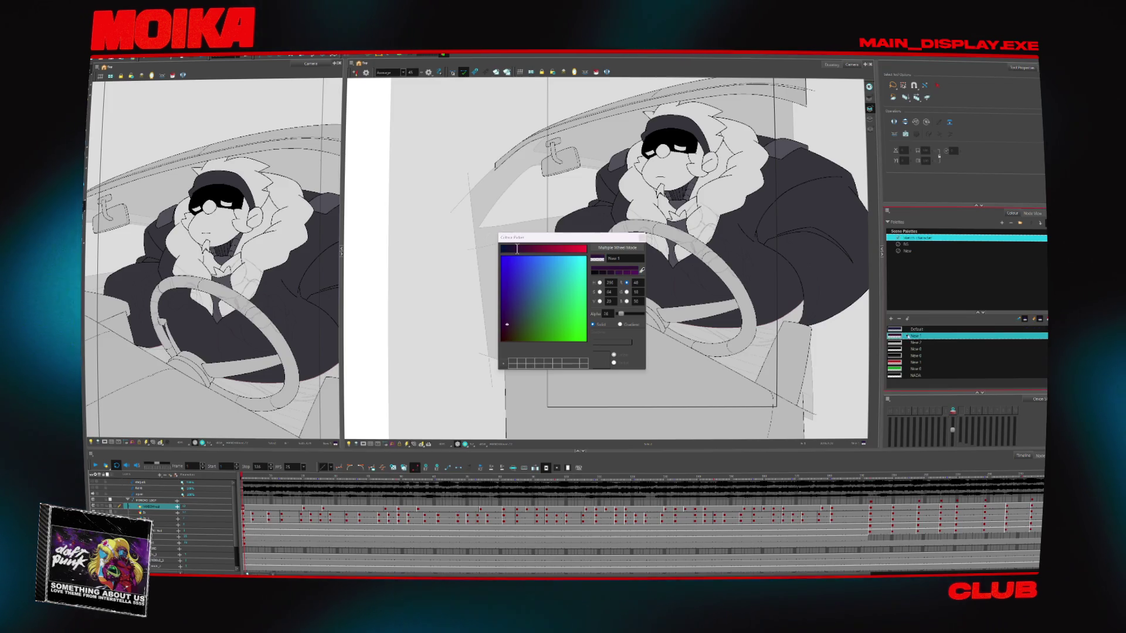
left_click(641, 238)
scroll(669, 226, "up", 3)
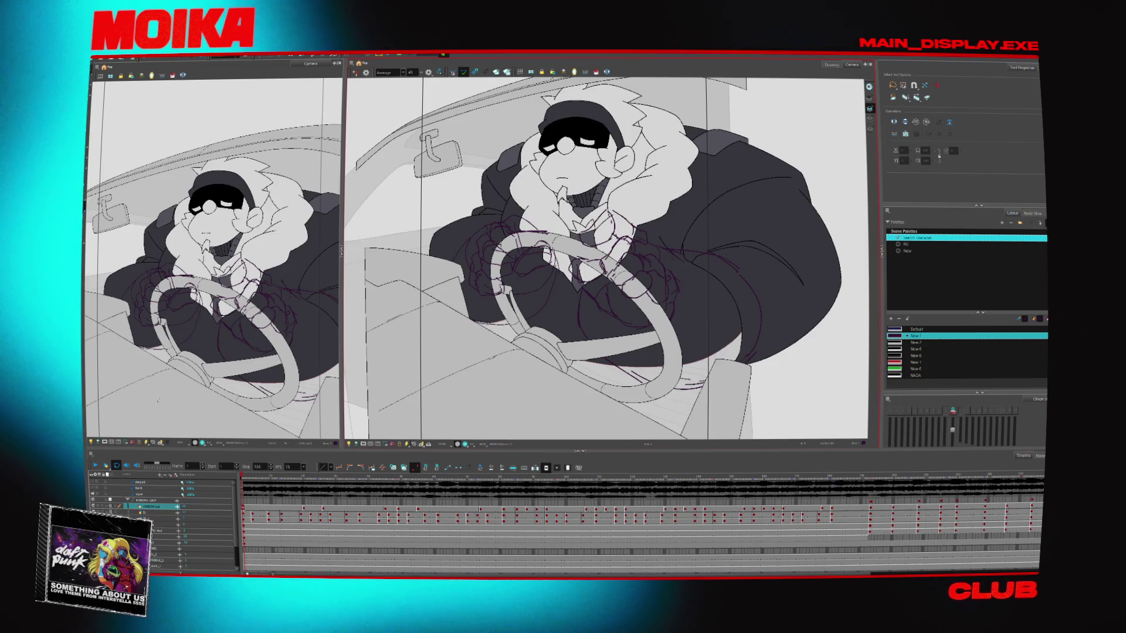
- Play the timeline and redraw the hands gripping the wheel in purple New 1 brush strokes
left_click(95, 465)
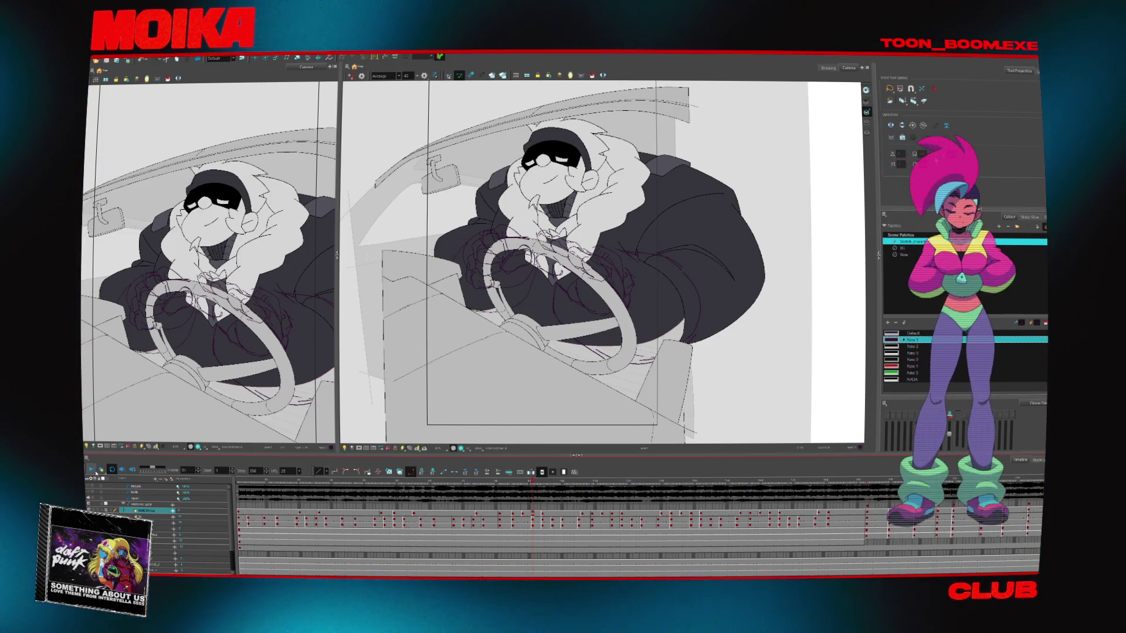
- Play the animation to review the newly sketched purple hands
key("space")
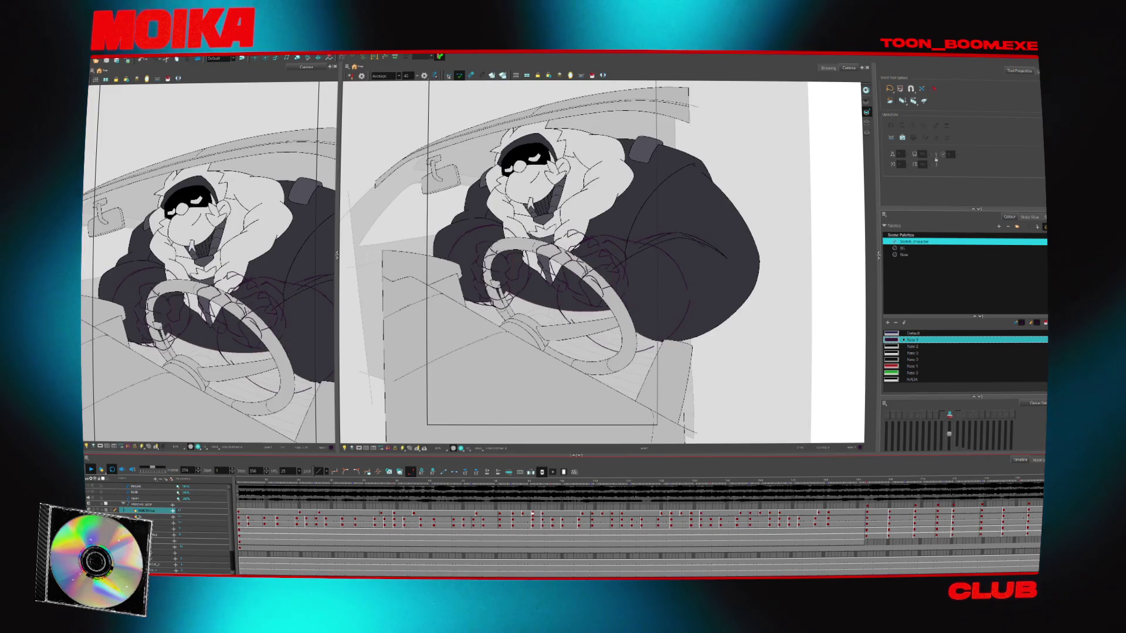
- Stop playback, fade everything except the hand drawing, and select the hand lines on the previous drawing
left_click(542, 516)
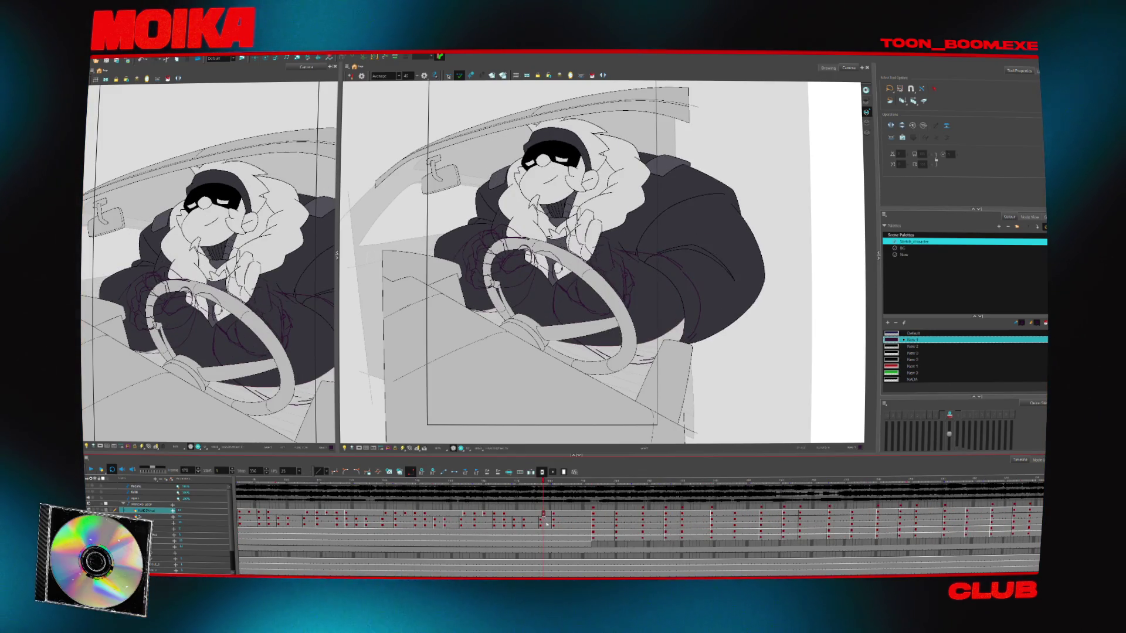
key("shift+l")
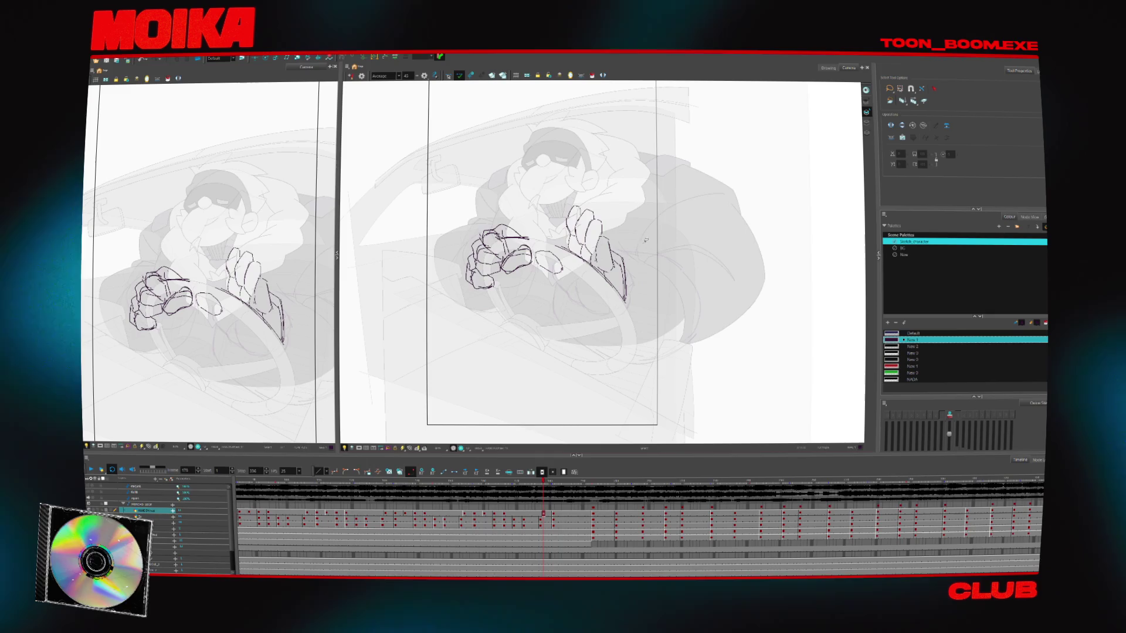
key("ctrl+a")
key("f")
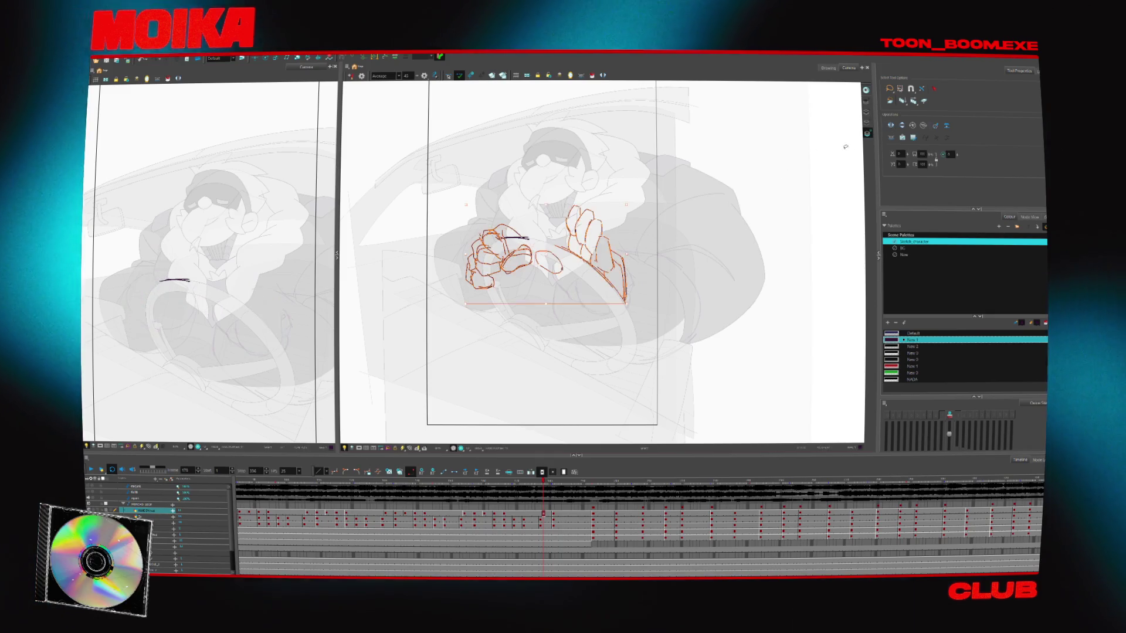
key("Escape")
key("ctrl+a")
- Select all strokes on the next hand sketch, delete them, and step ahead through the following drawings
key("g")
key("Escape")
key("ctrl+a")
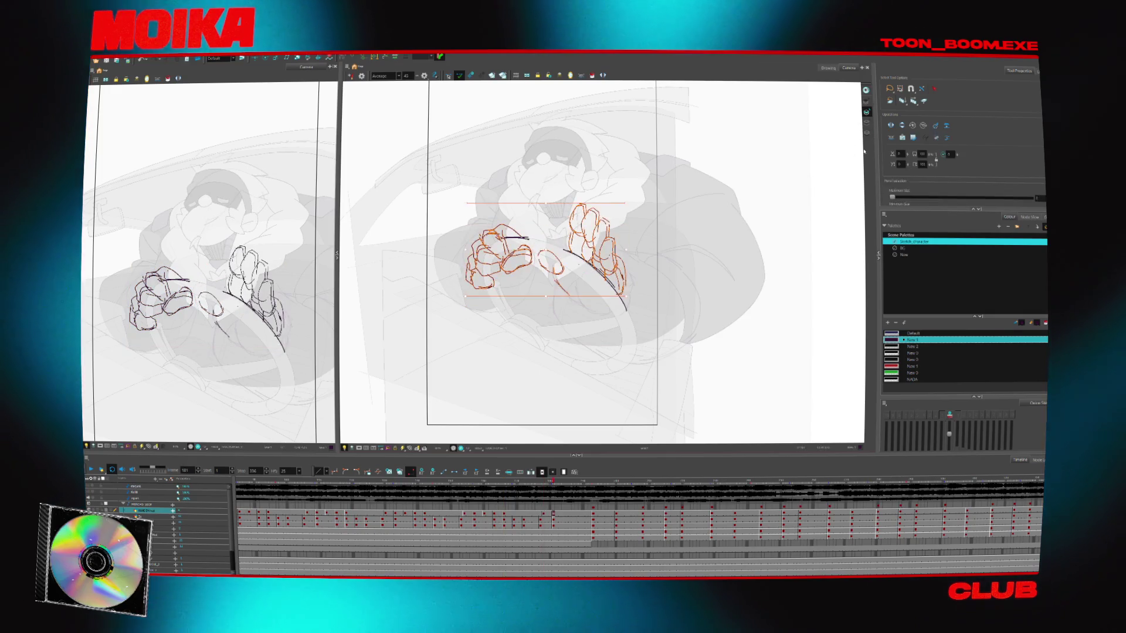
key("Delete")
key("g")
key("g")
key("g")
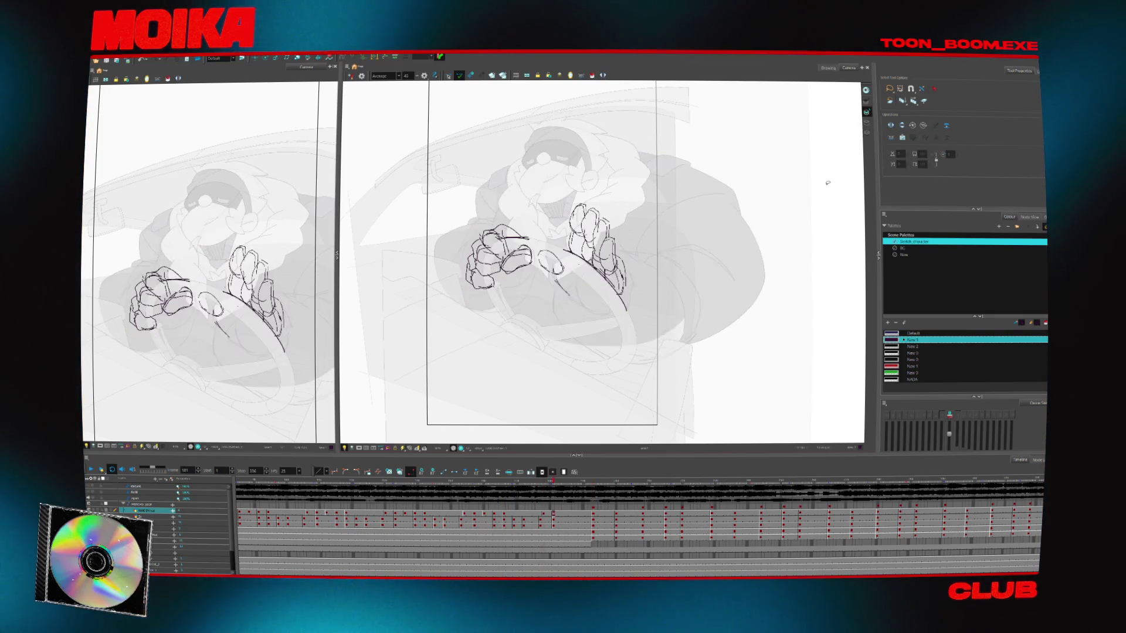
key("g")
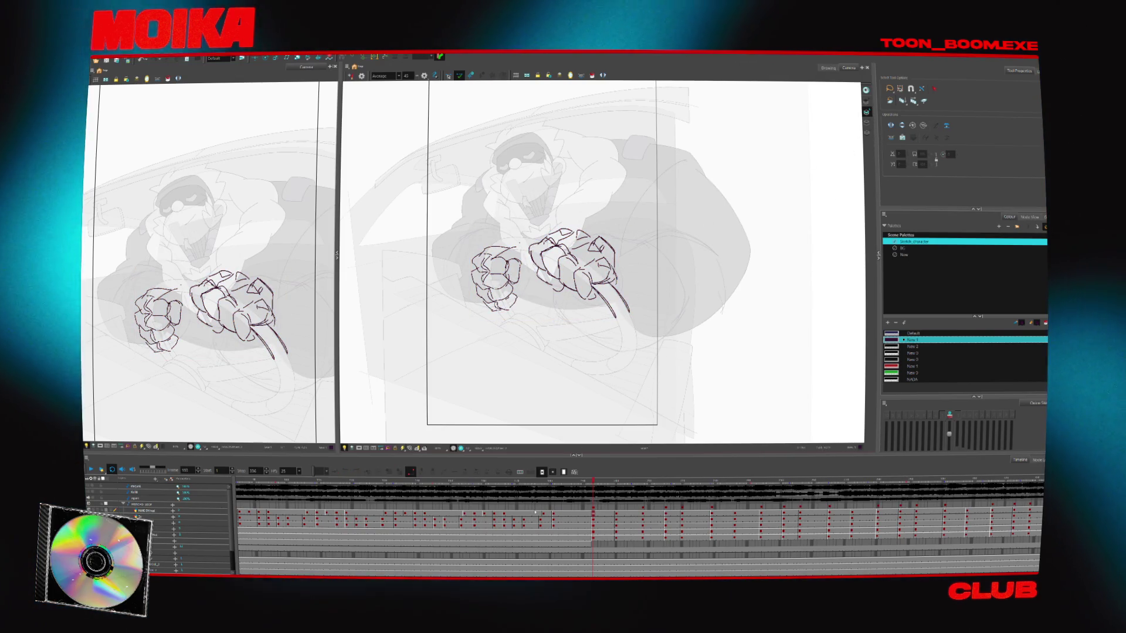
key("g")
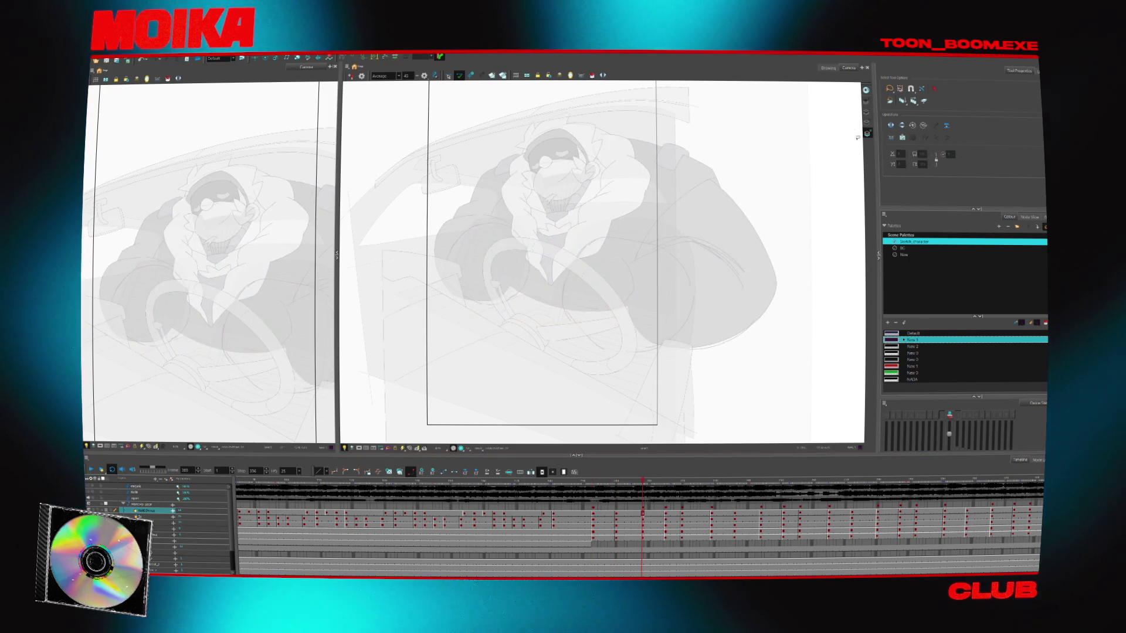
- Step ahead through the hand drawings and delete another selected set of hand strokes
key("g")
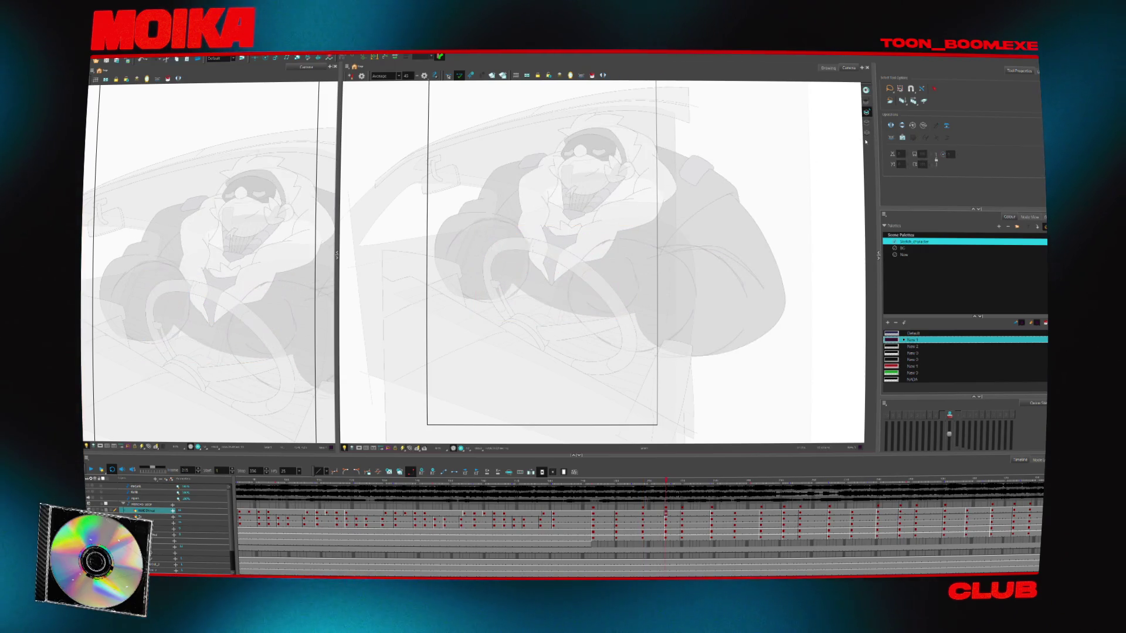
key("g")
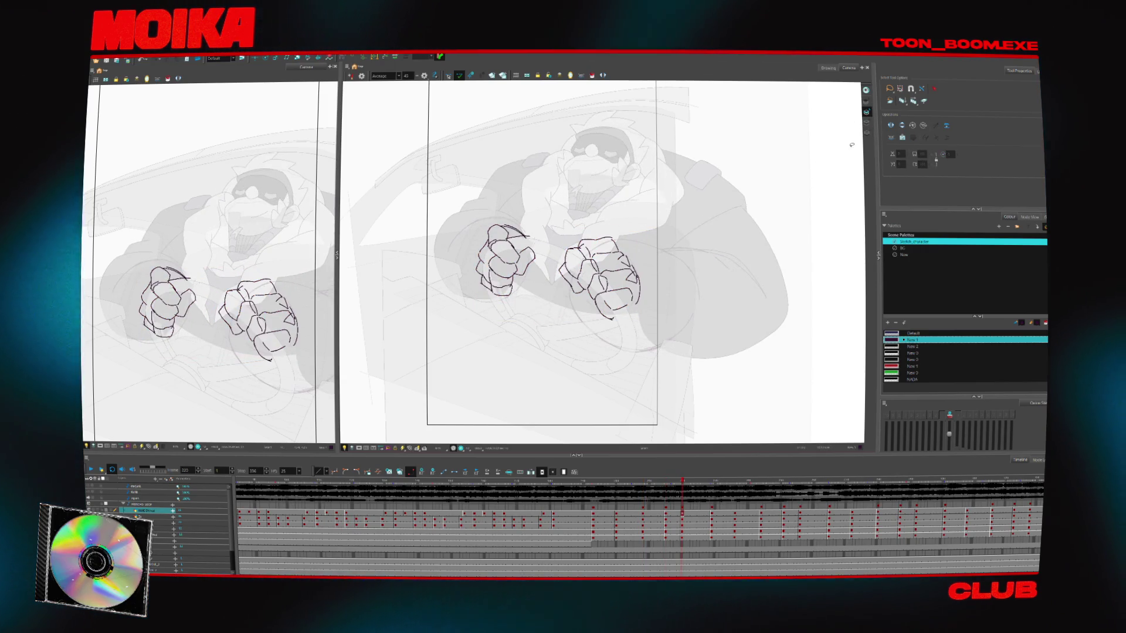
key("Delete")
key("g")
key("g")
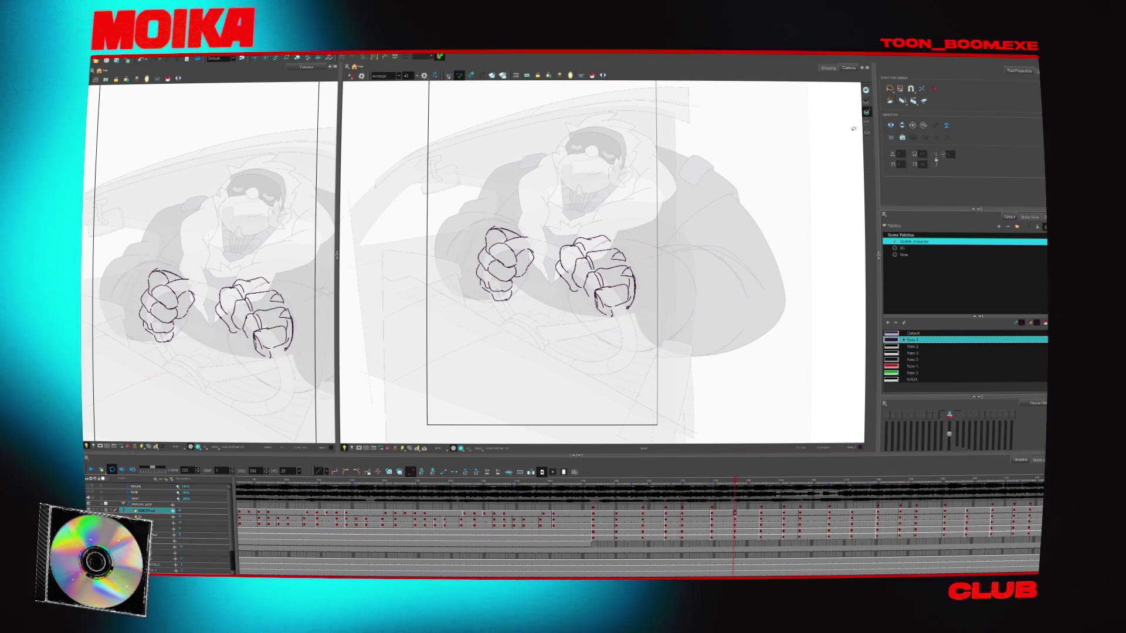
key("g")
key("g")
key("g")
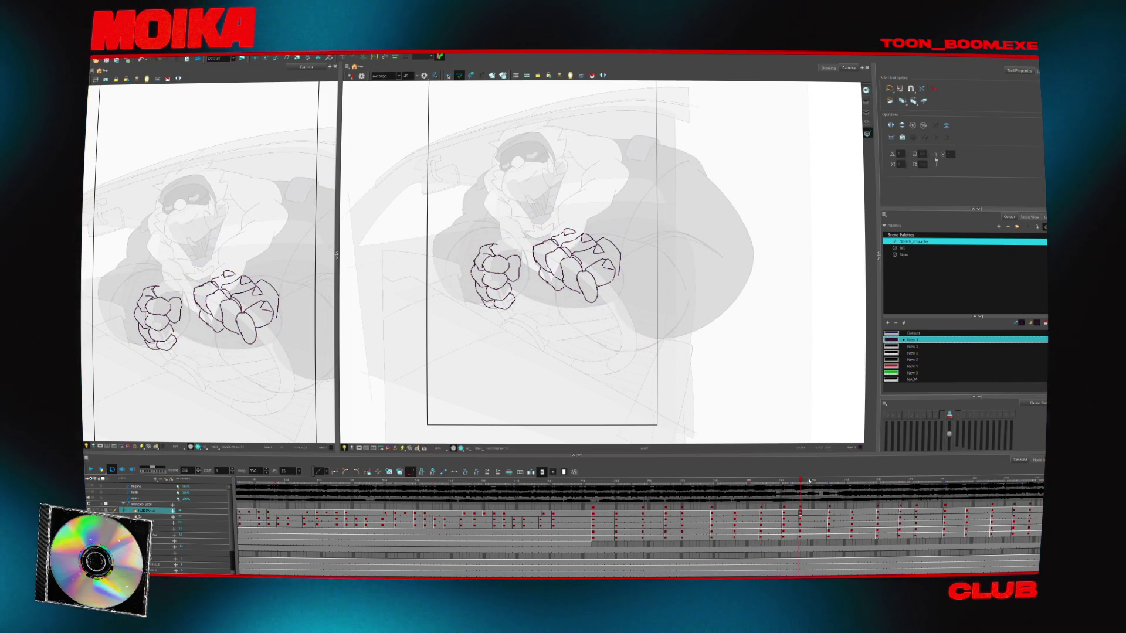
- Compare the fist drawings across the timeline and settle on the earlier fist frame to redraw
left_click(602, 486)
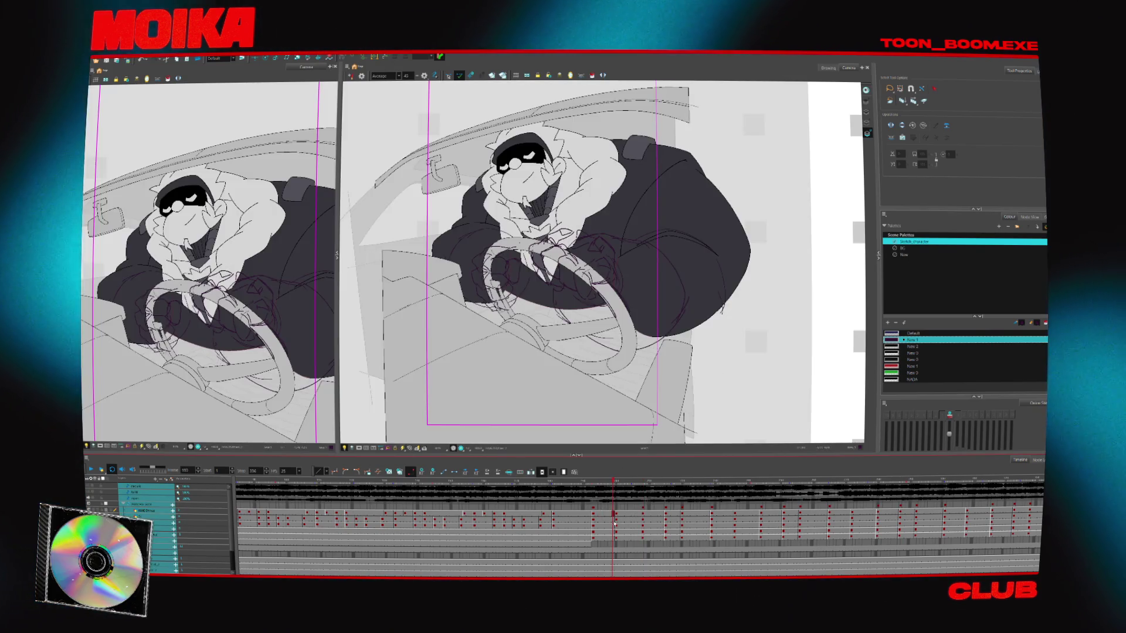
left_click(783, 516)
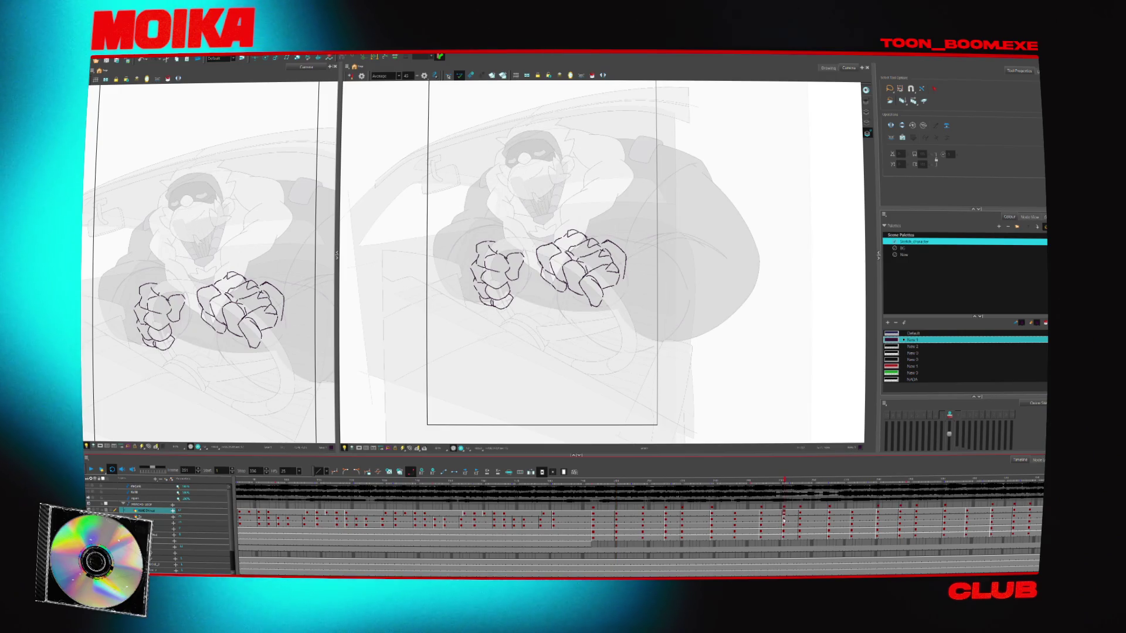
left_click(642, 515)
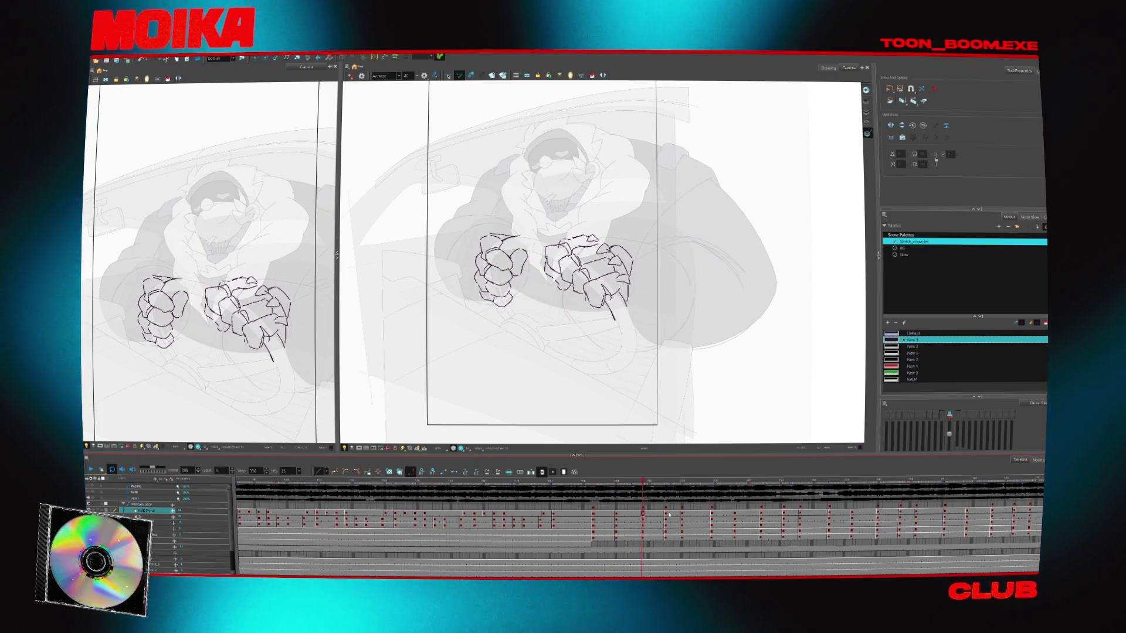
left_click(830, 515)
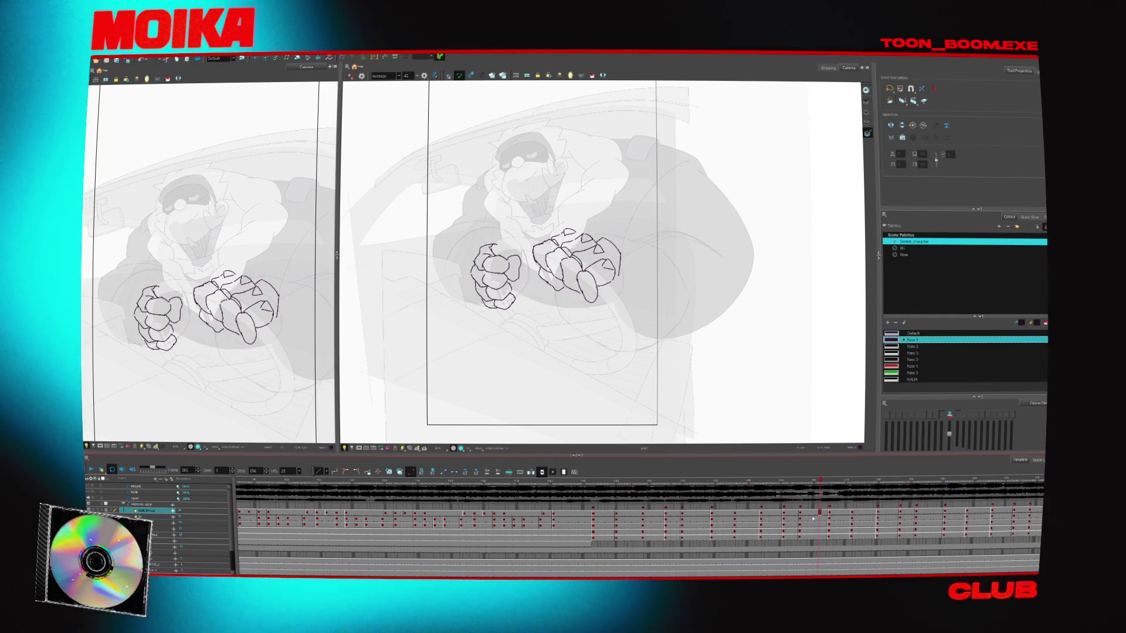
left_click_drag(830, 514, 778, 518)
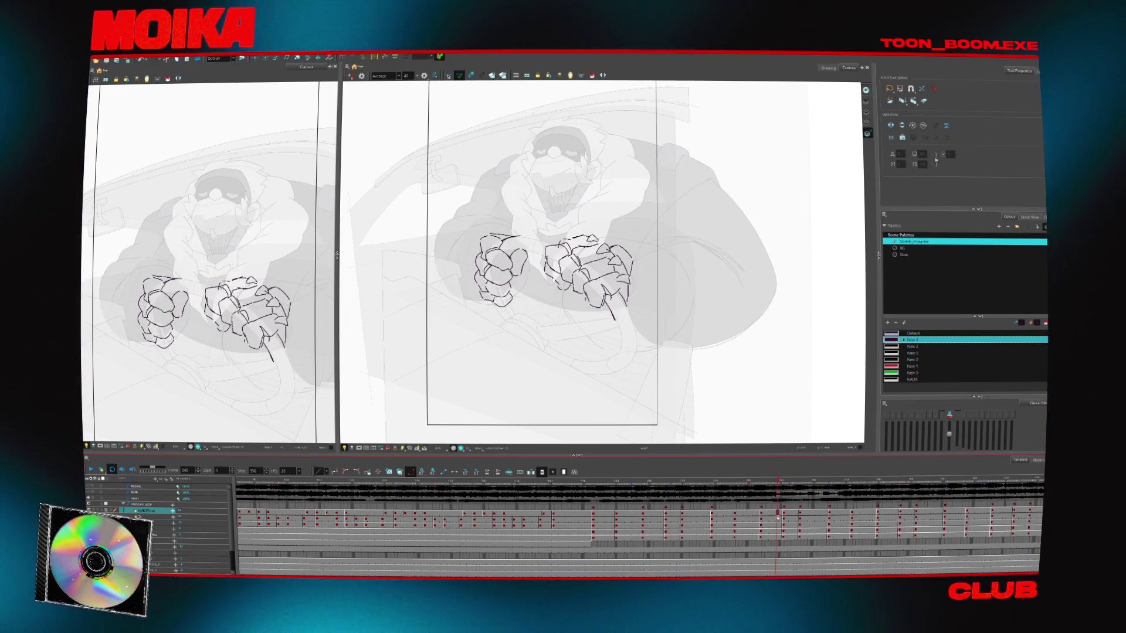
left_click(603, 489)
key("alt+b")
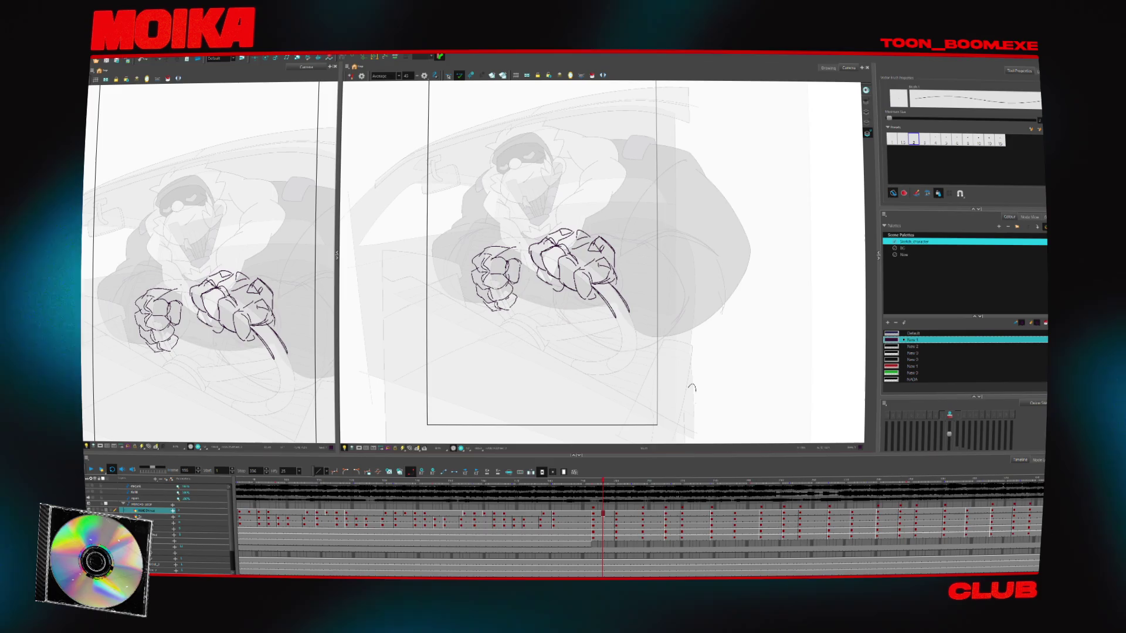
- Set the Camera toolbar smoothing to Stabilizer Off and play the fist animation
left_click(384, 76)
left_click(385, 86)
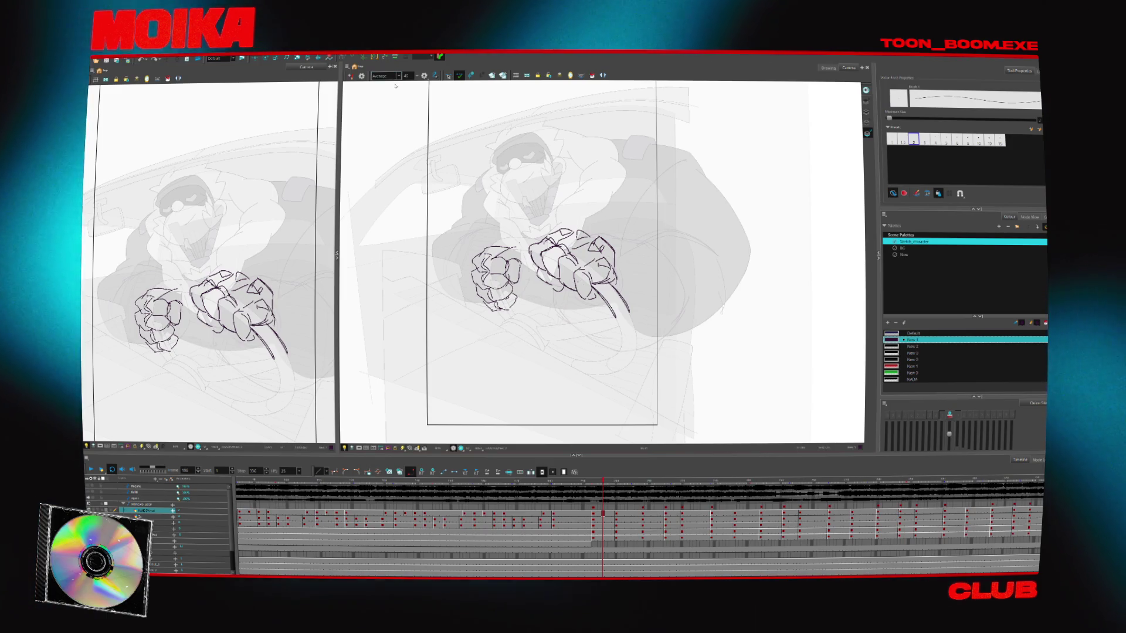
key("Return")
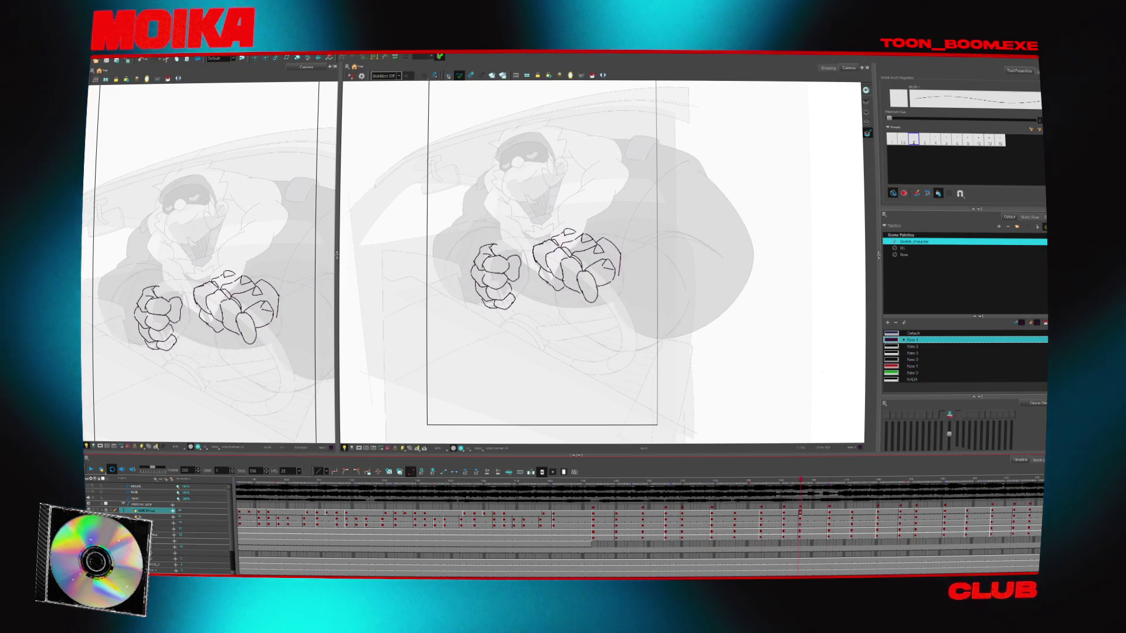
- Review the hand poses around frame 187 with Select active, then delete all hand strokes there
key("alt+s")
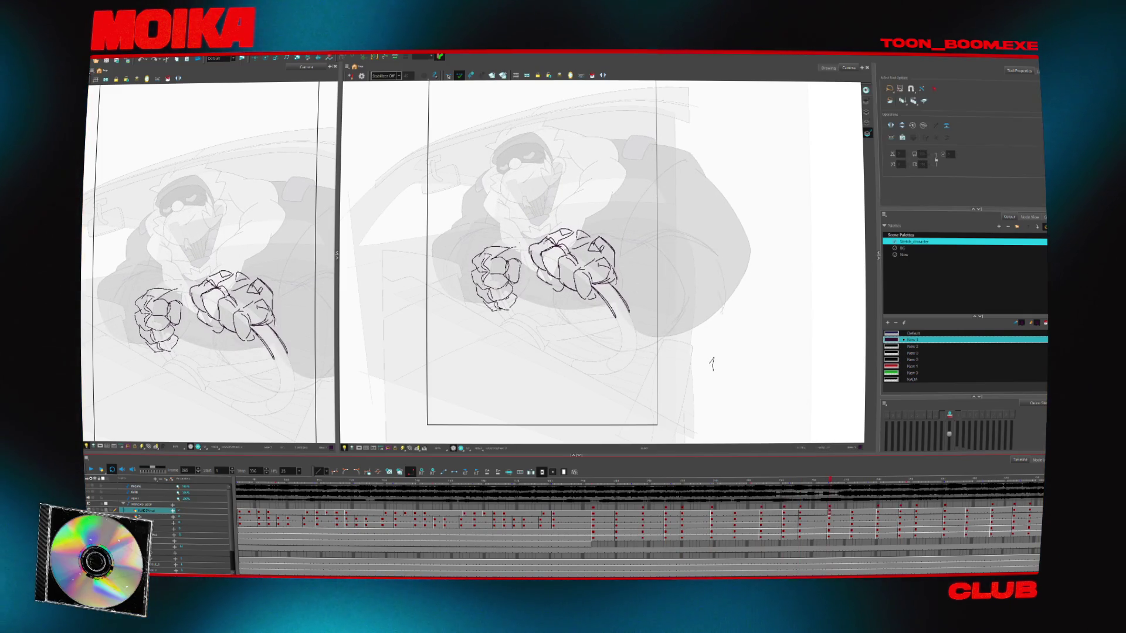
key("comma")
key("comma")
key("comma")
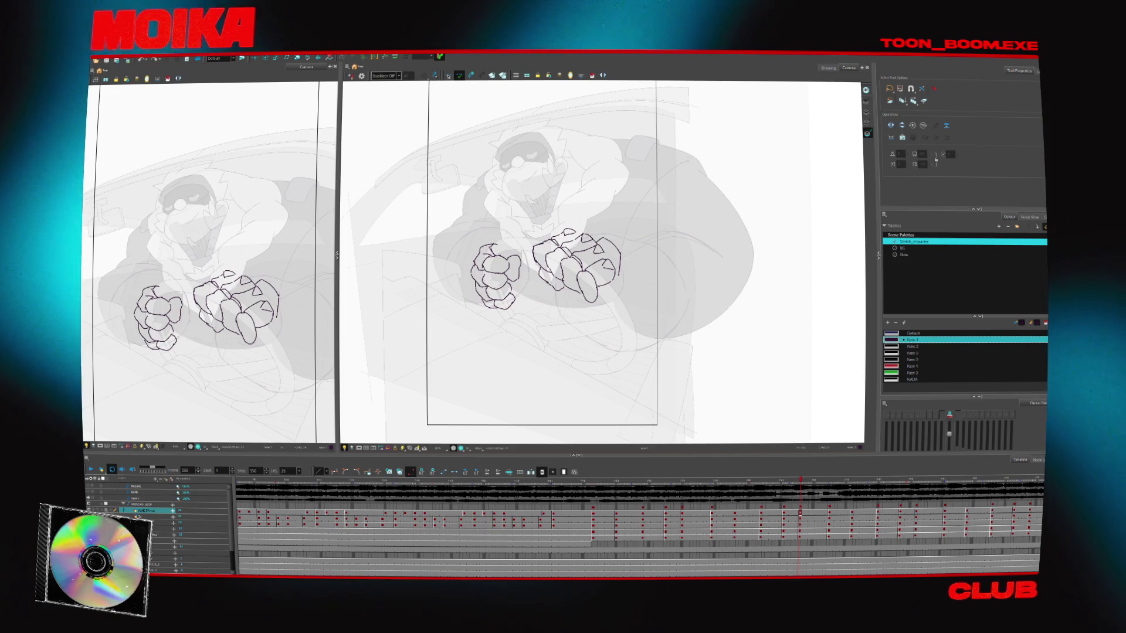
left_click(573, 505)
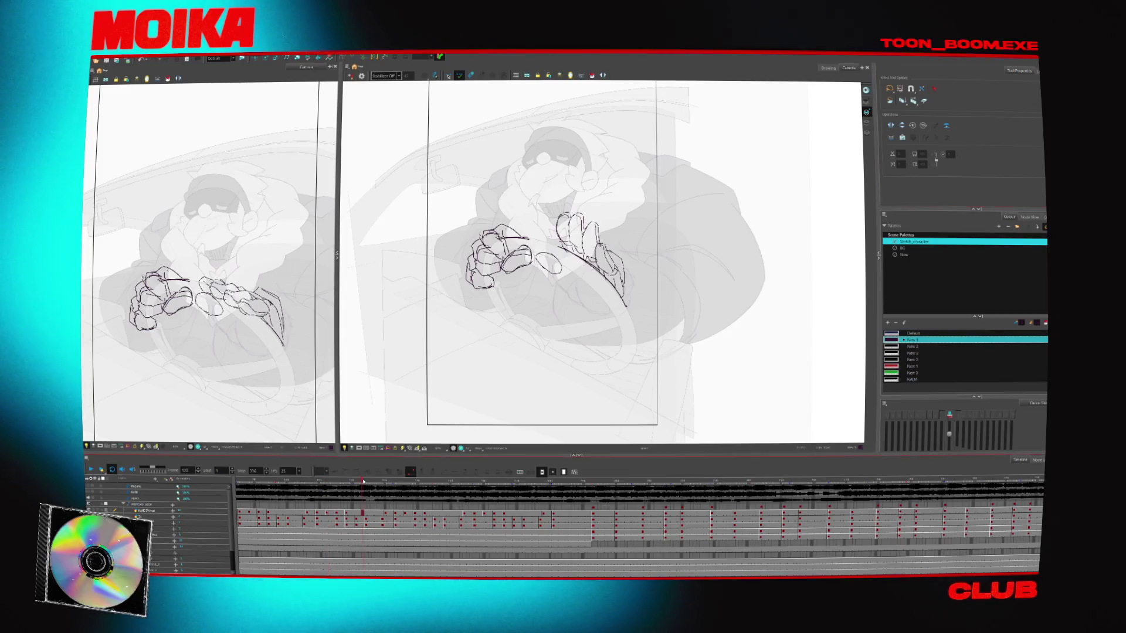
left_click_drag(577, 504, 598, 500)
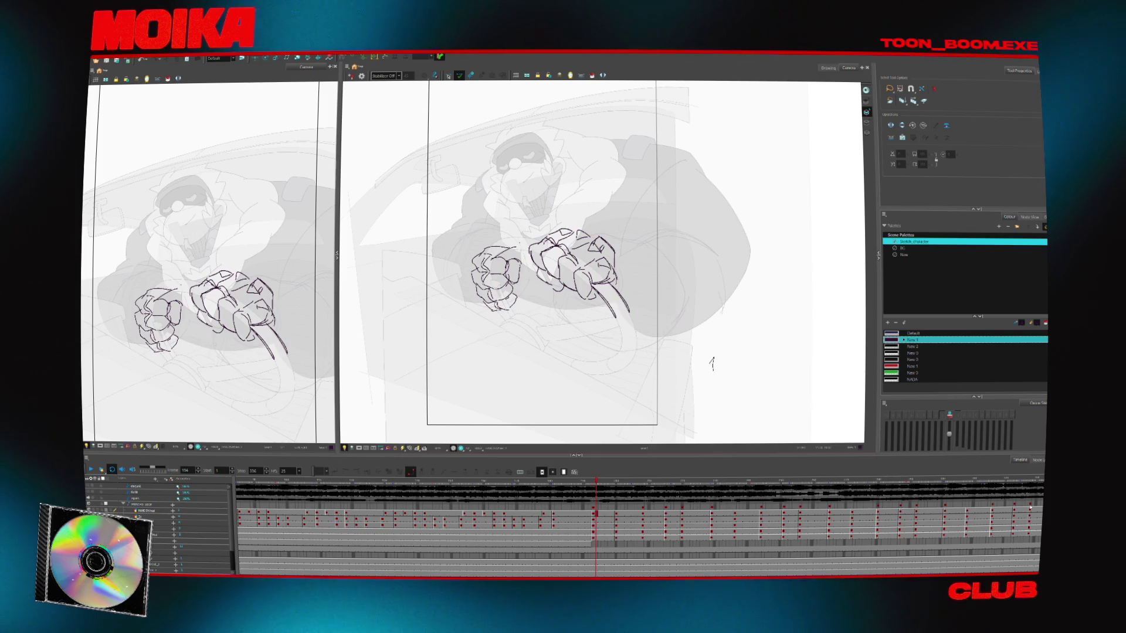
left_click(572, 483)
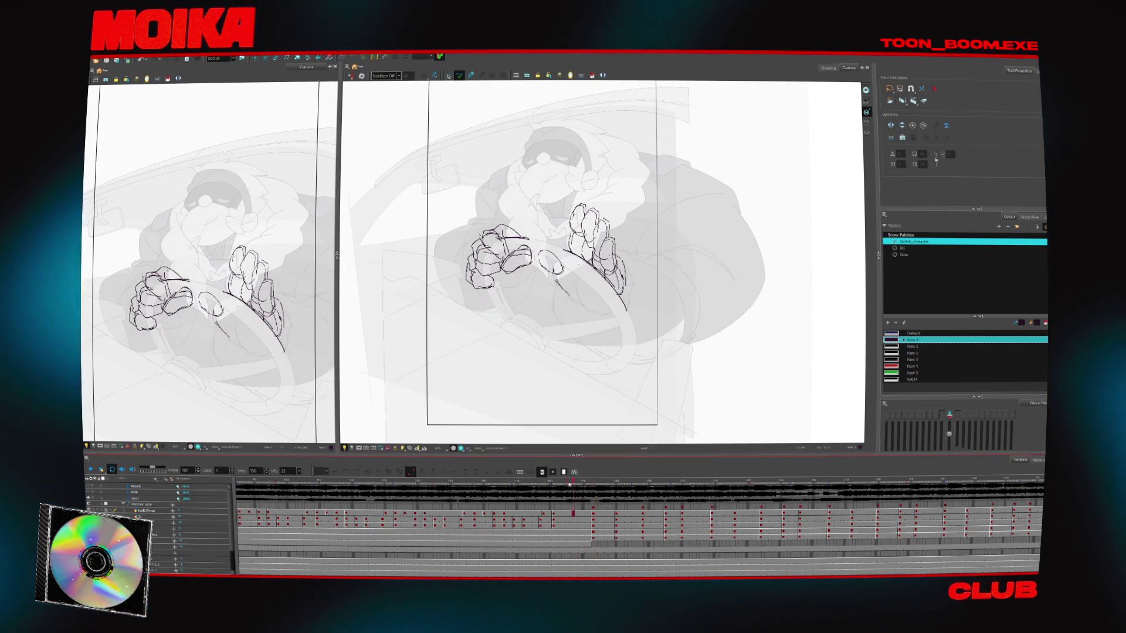
left_click_drag(533, 502, 501, 500)
key("ctrl+a")
key("Delete")
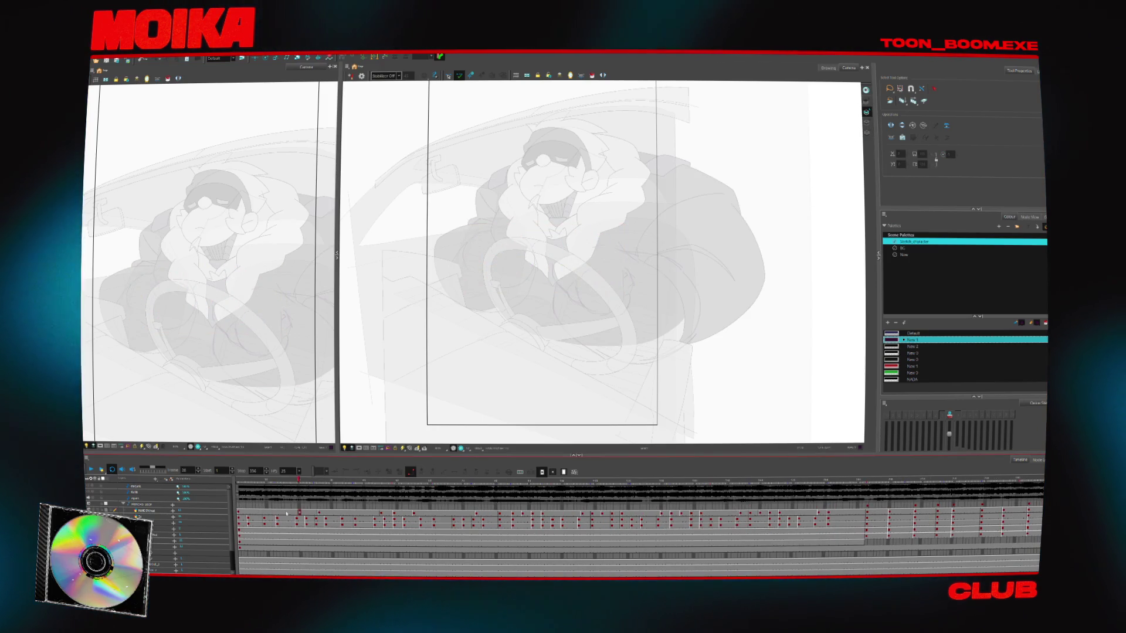
- Undo the last deletion, then clear the sketched hand strokes from later frames
key("ctrl+z")
key("period")
key("period")
key("period")
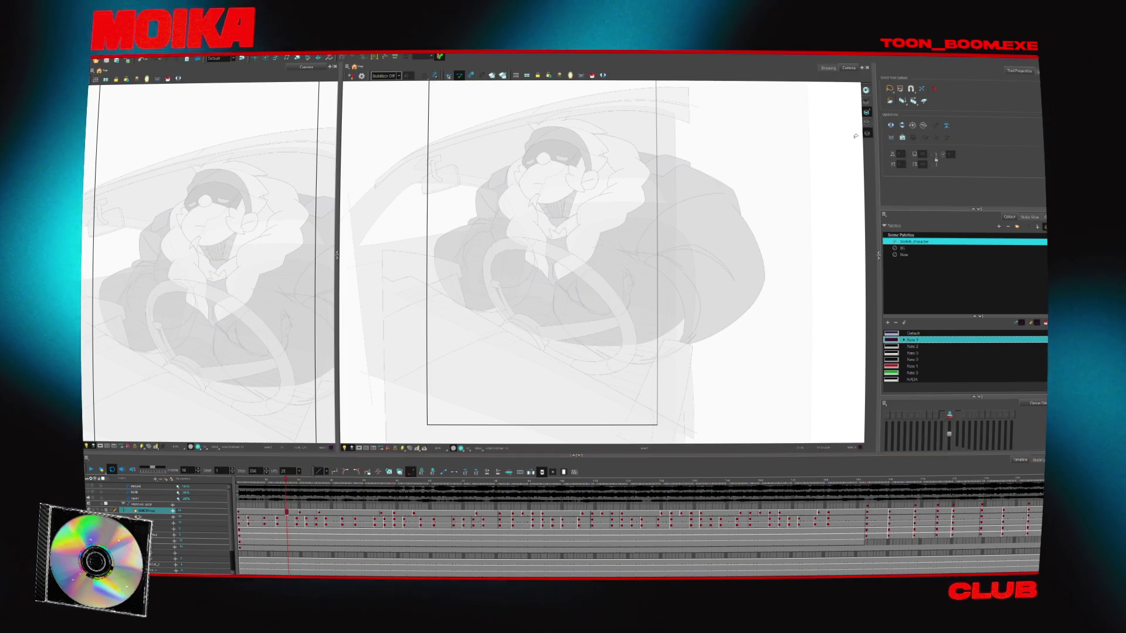
key("period")
key("period")
key("period")
key("ctrl+a")
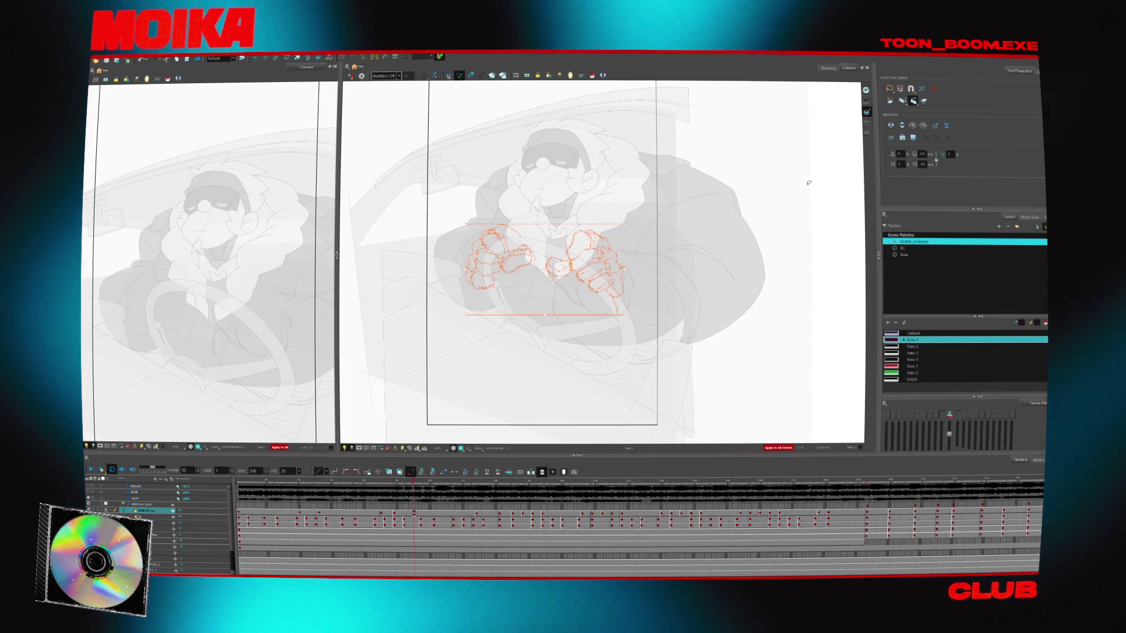
key("Delete")
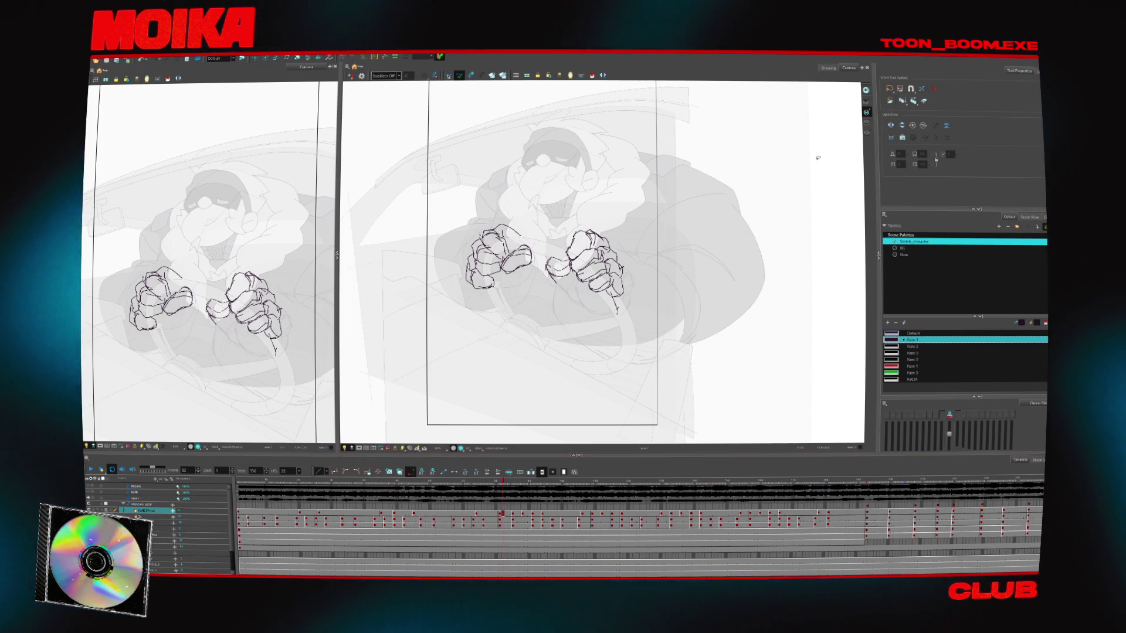
key("Delete")
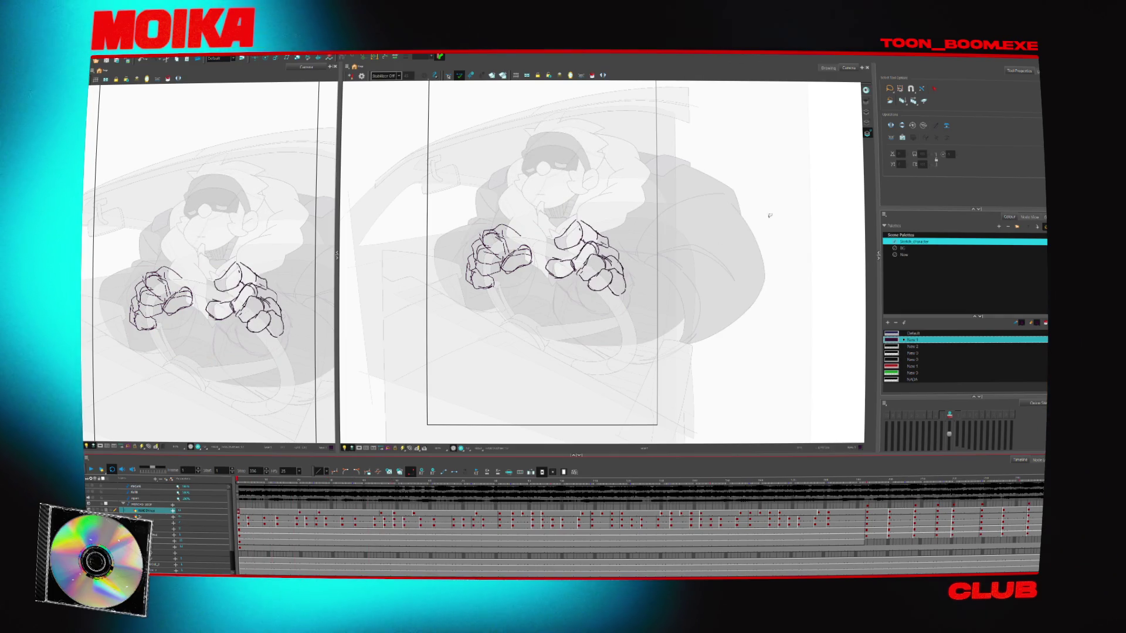
key("Delete")
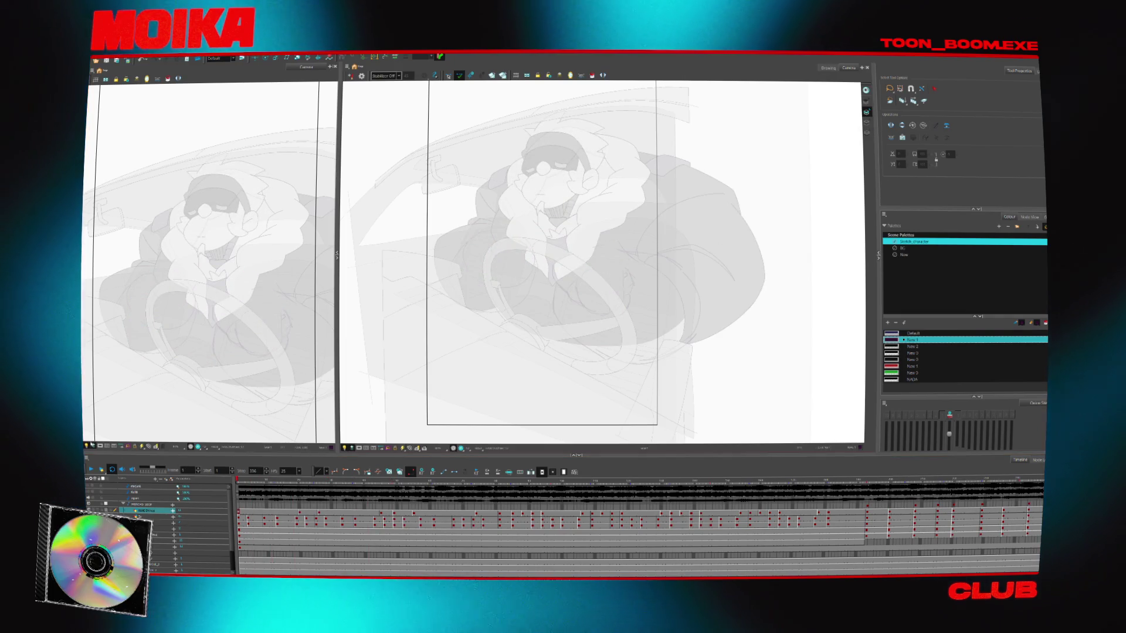
key("ctrl+z")
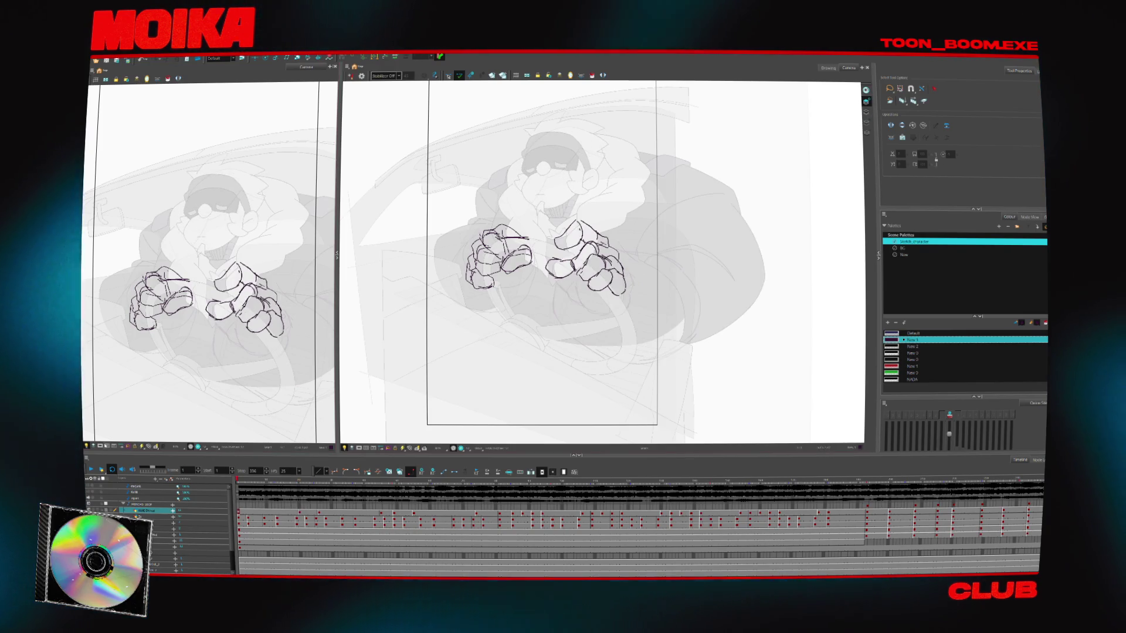
key("Delete")
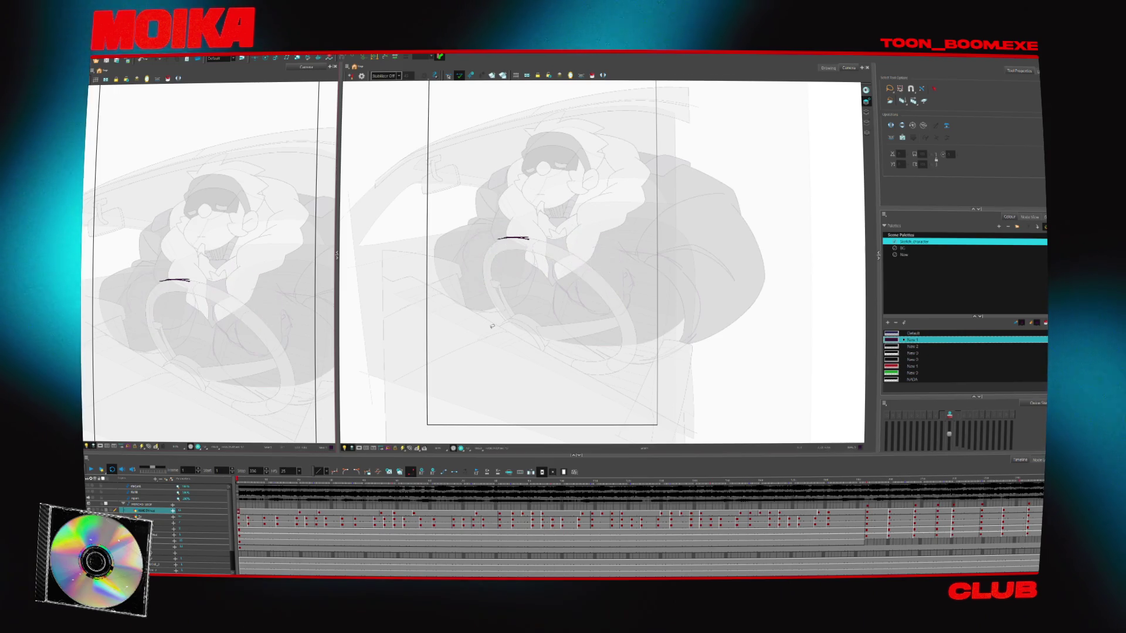
- Replay to check the hands, enable Apply to All Drawings, and return to the first frame
key("Return")
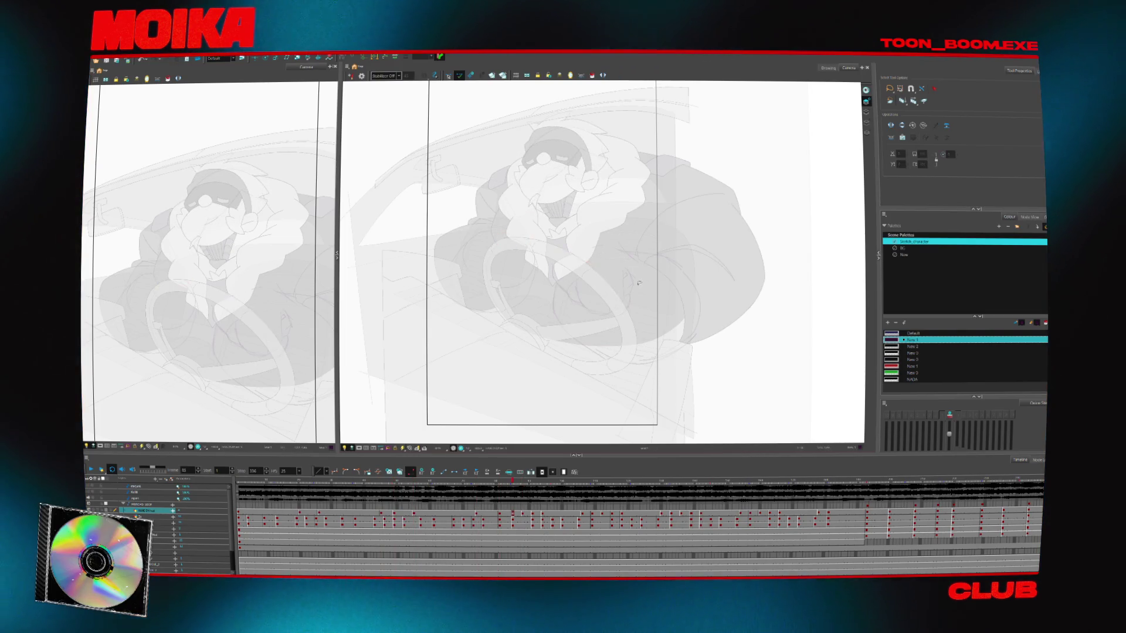
key("period")
key("period")
key("period")
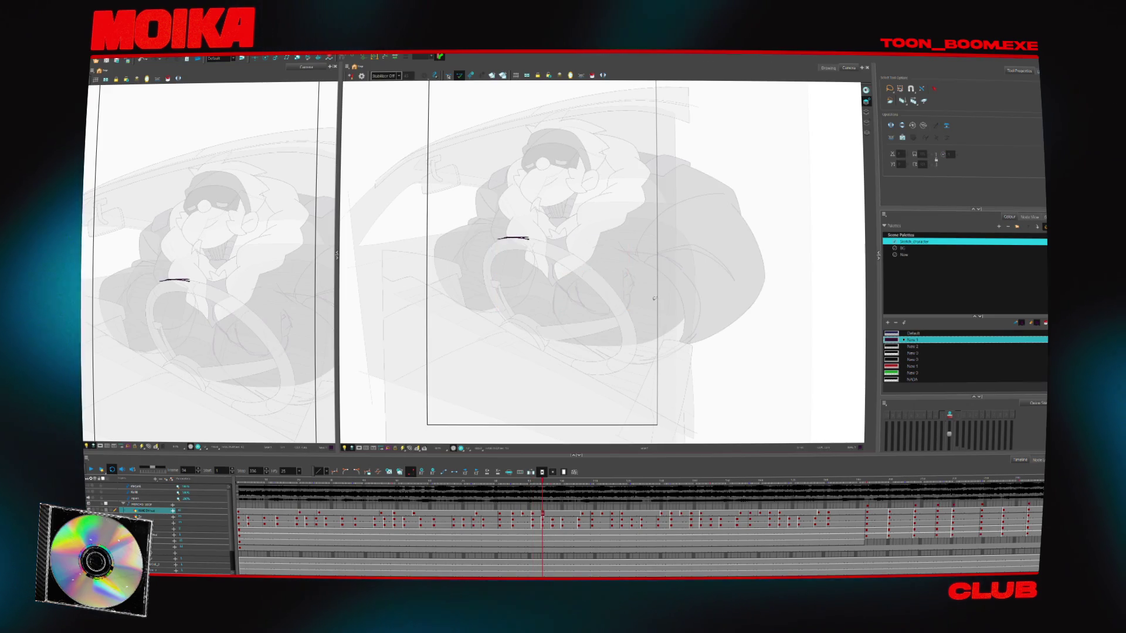
key("ctrl+a")
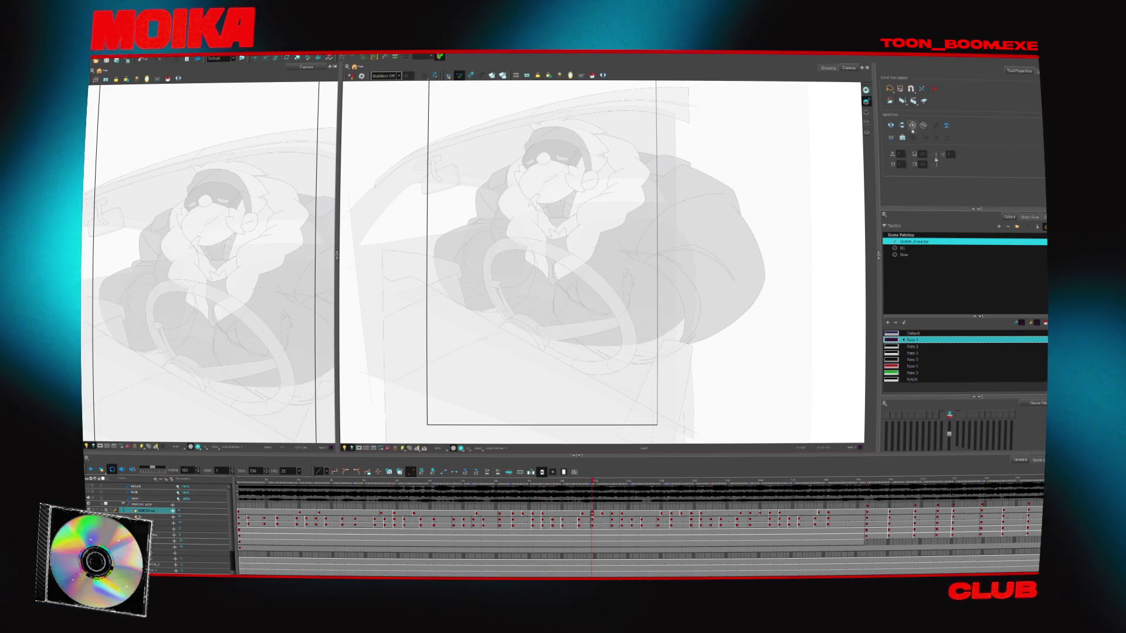
left_click(913, 101)
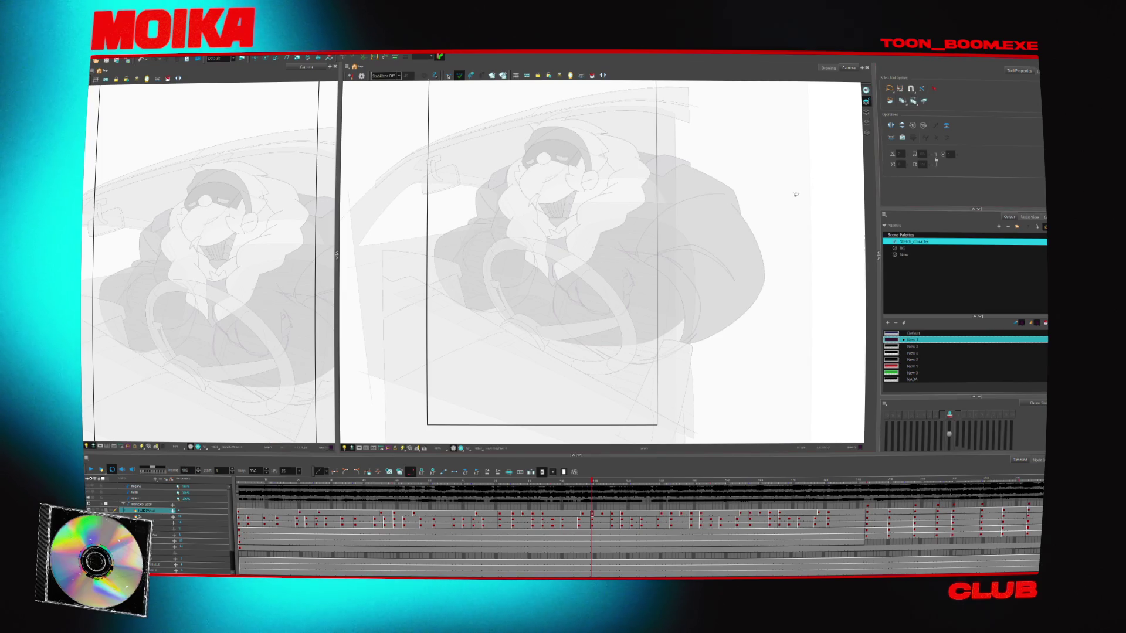
key("shift+comma")
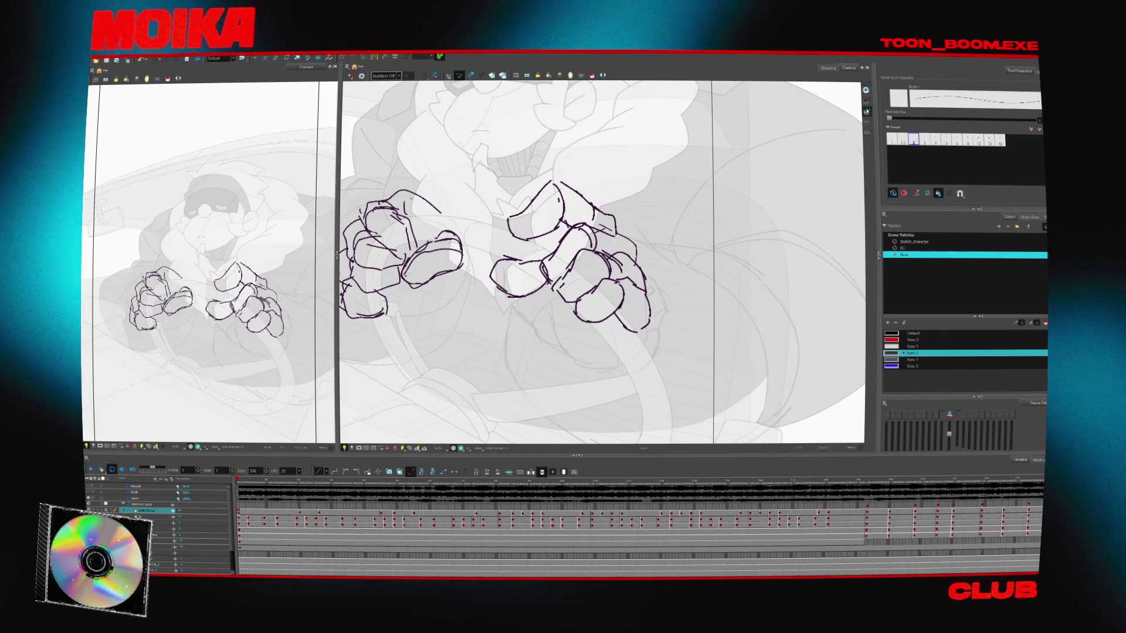
- Fade the hand sketch with the Light Table, choose the New palette in the Colour view, and ready the Brush
key("d")
key("shift+l")
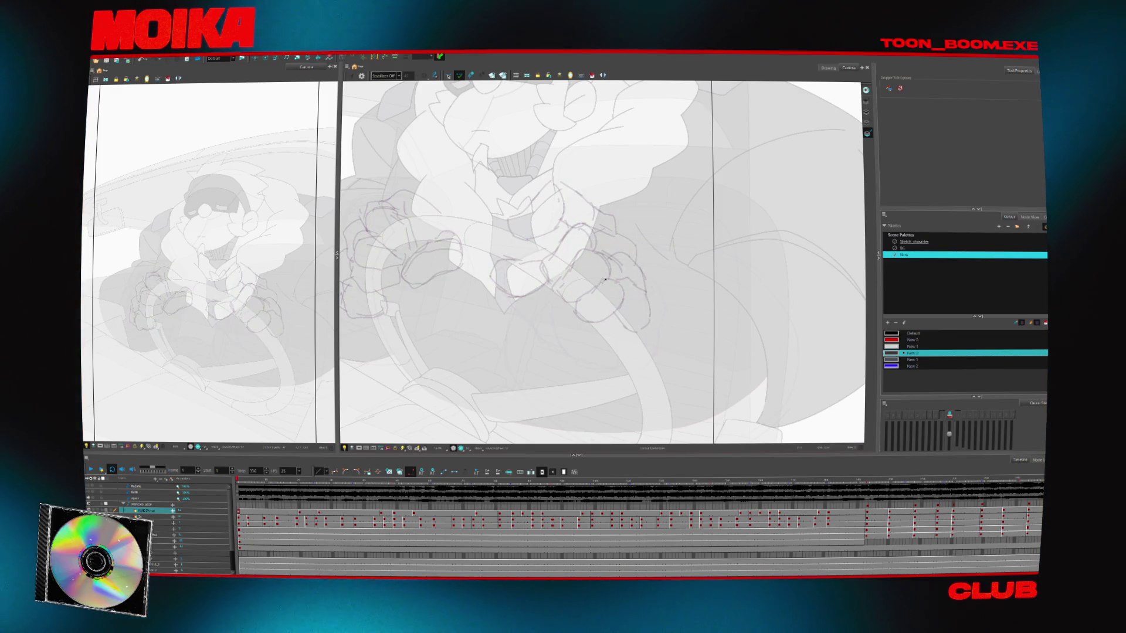
left_click(906, 255)
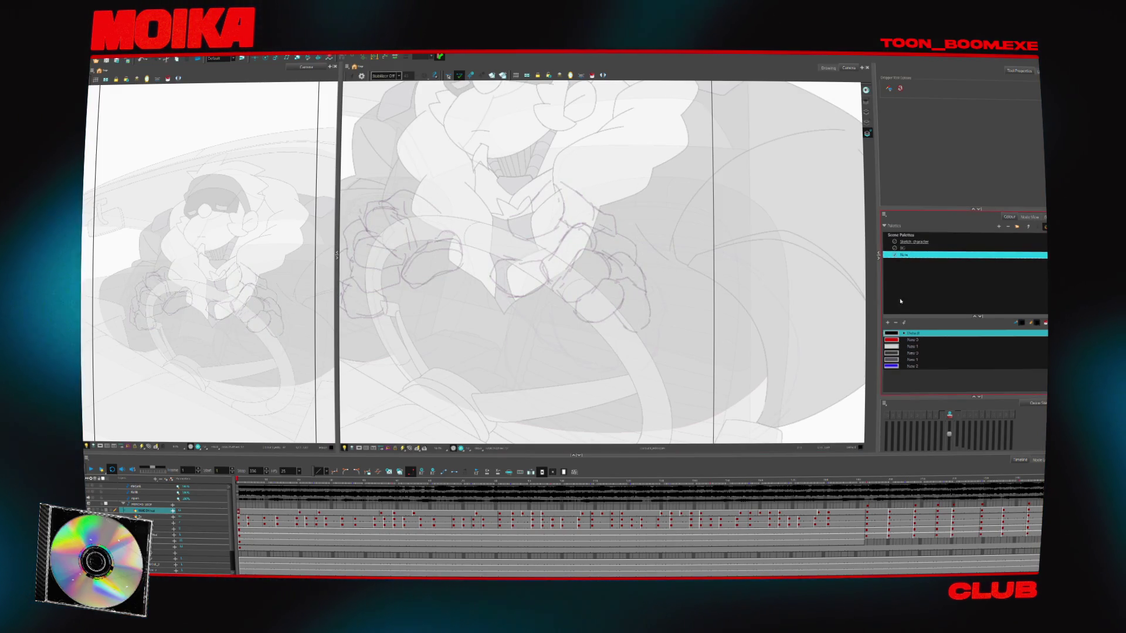
scroll(864, 325, "down", 2)
key("alt+b")
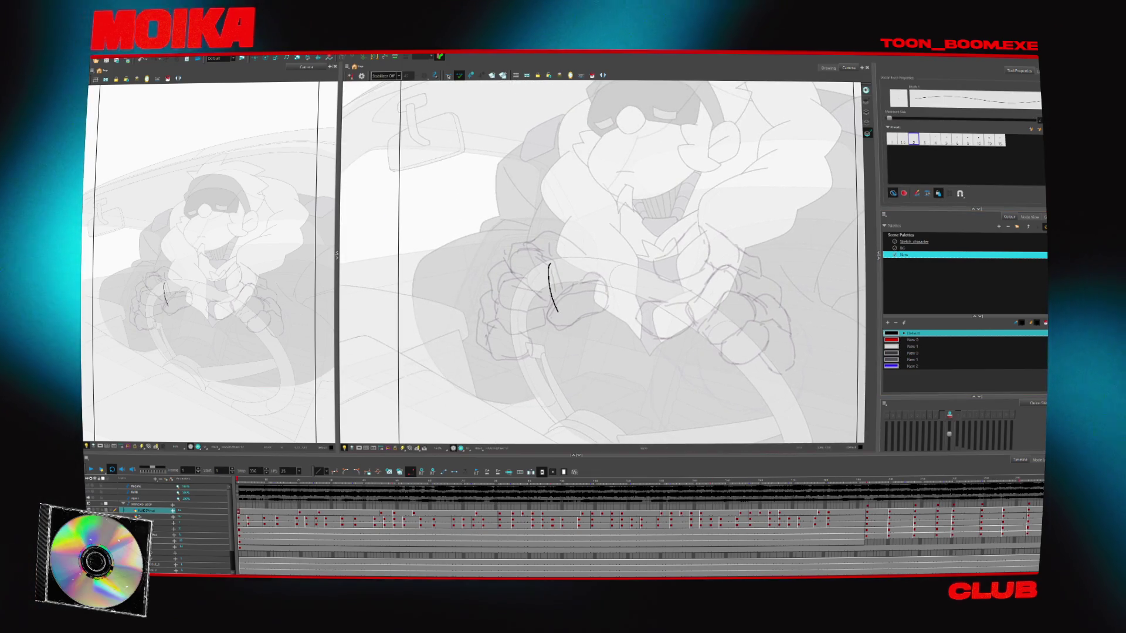